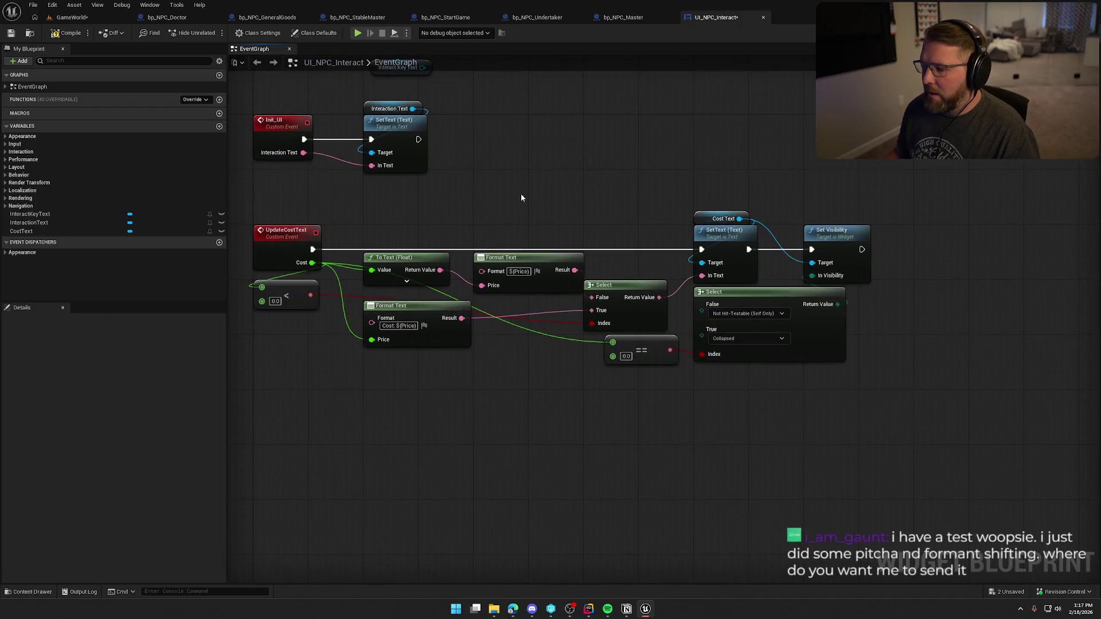
Save the UI_NPC_Interact widget blueprint with Ctrl+S and shift the event graph view slightly.
key(ctrl+s)
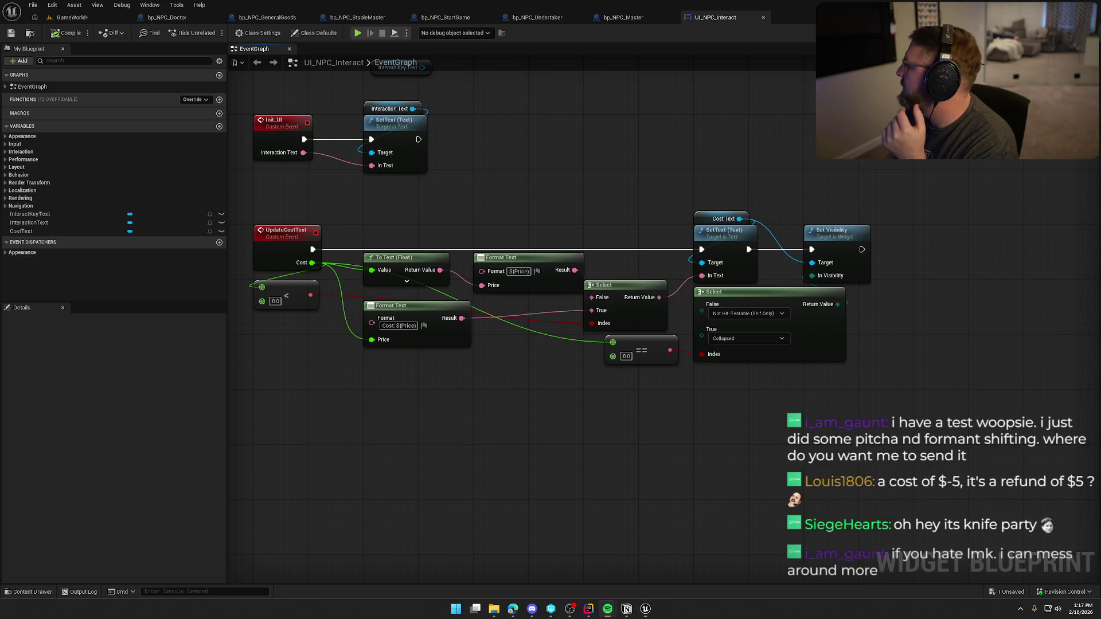
drag(509, 466, 518, 463)
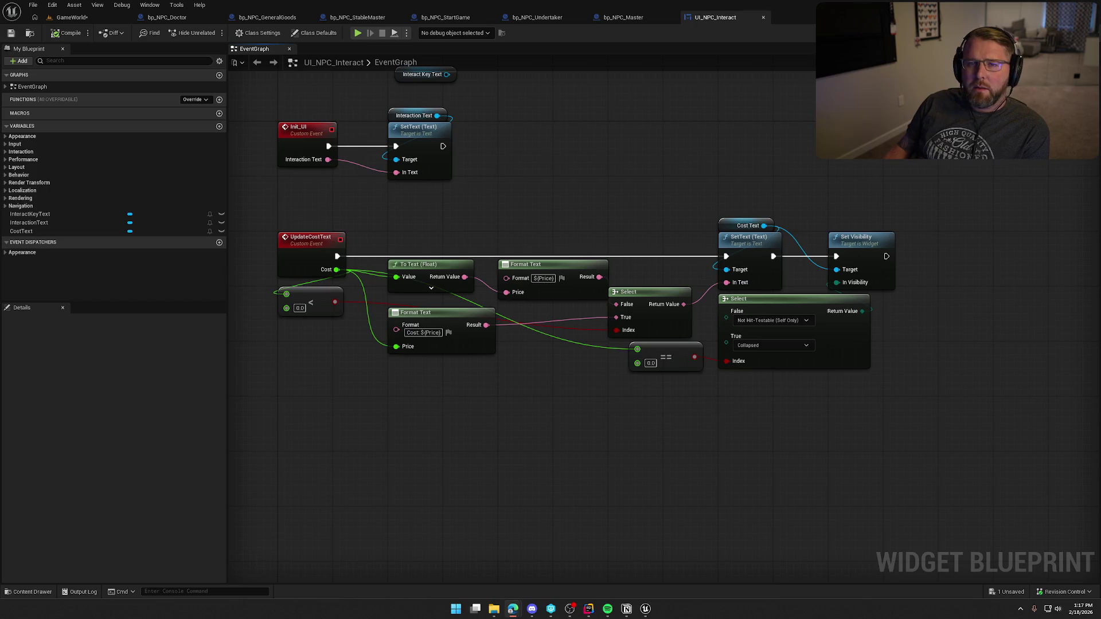
click(469, 434)
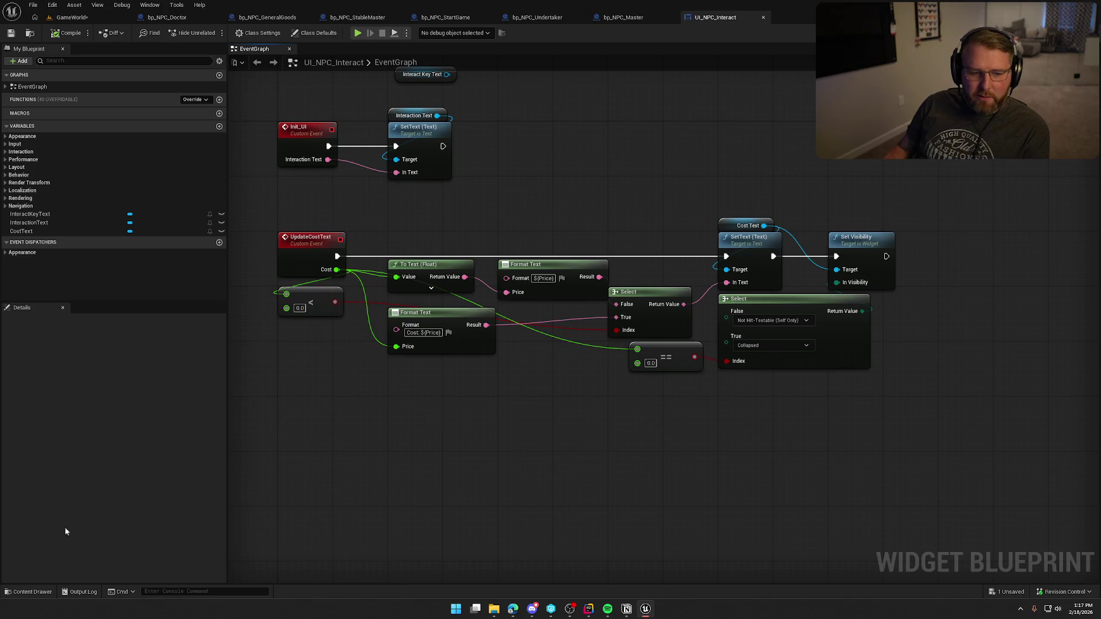
key(alt+Tab)
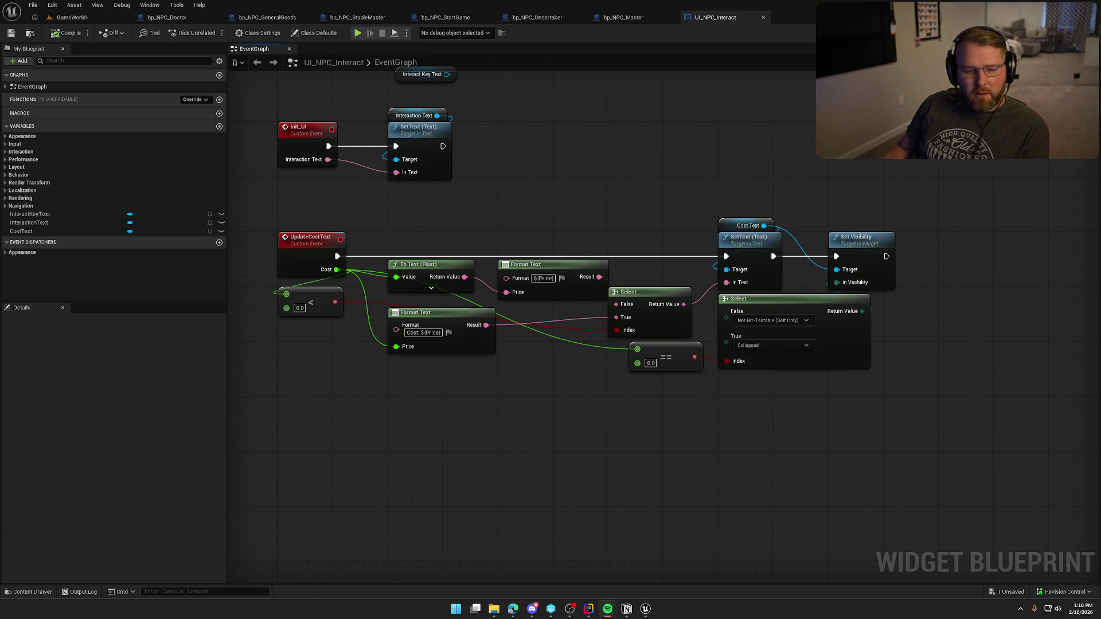
key(alt+Tab)
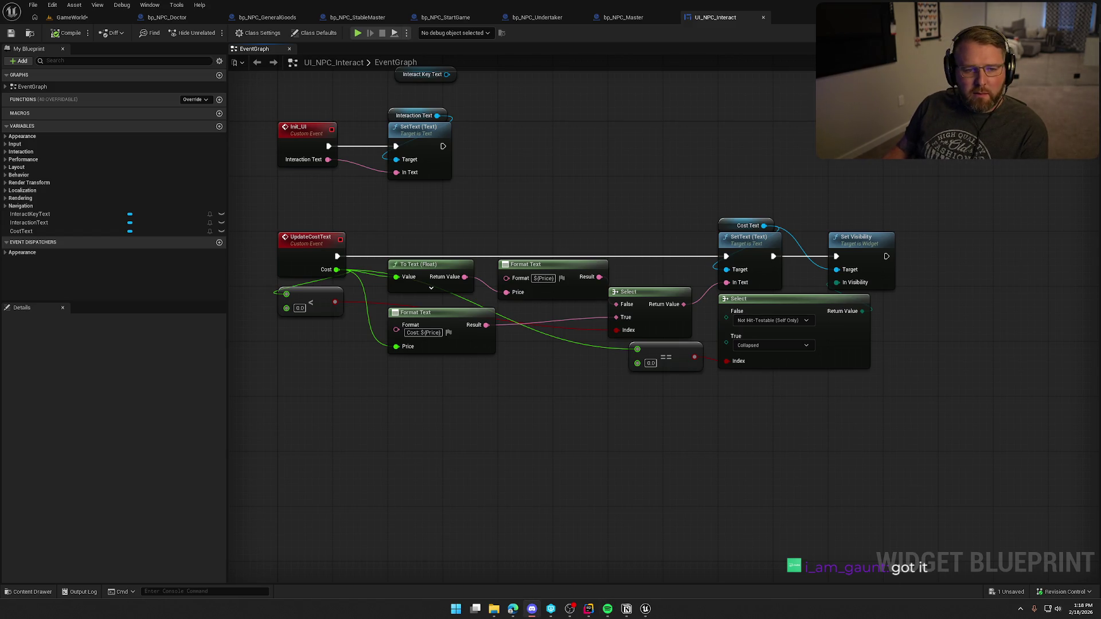
drag(473, 422, 511, 468)
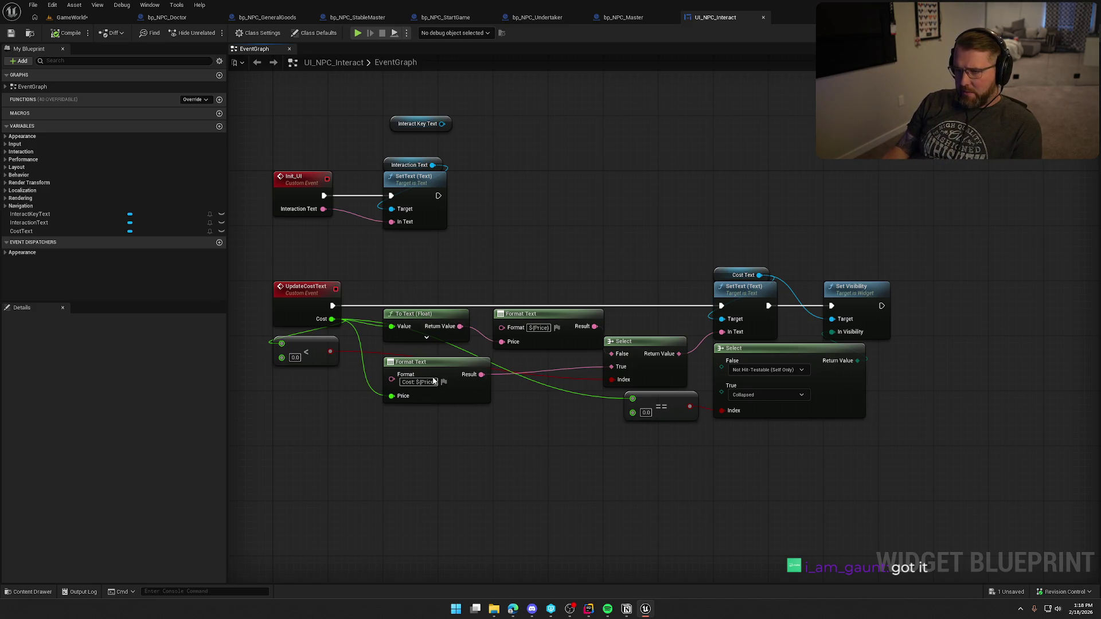
In bp_NPC_Doctor, change the Interaction Price default from -5.0 to 5 and save.
click(166, 18)
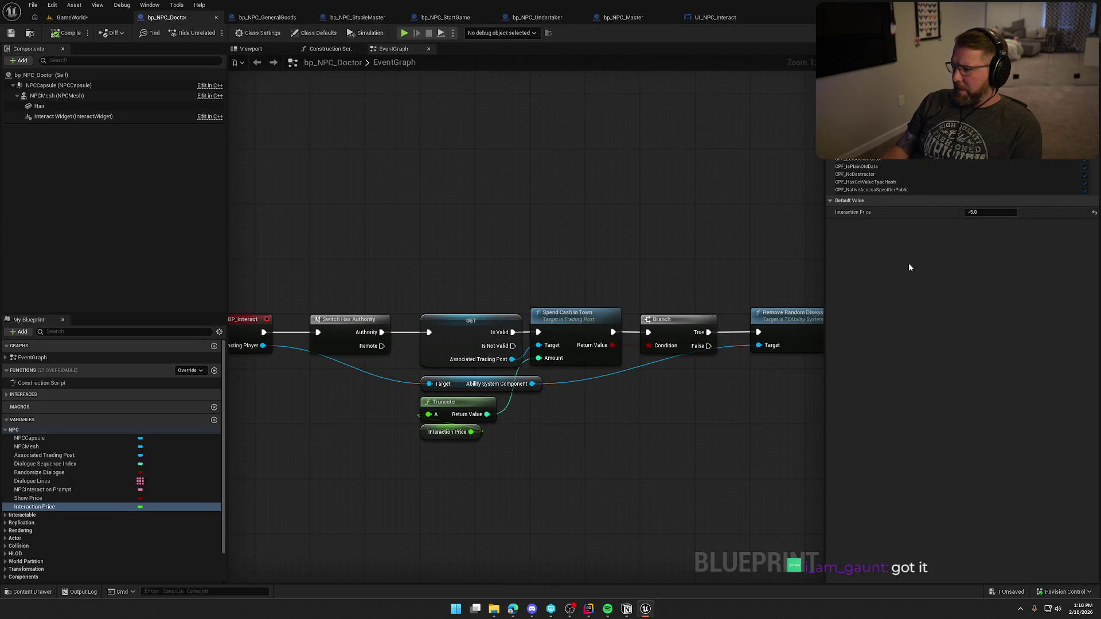
click(987, 212)
text(5)
key(Return)
key(ctrl+s)
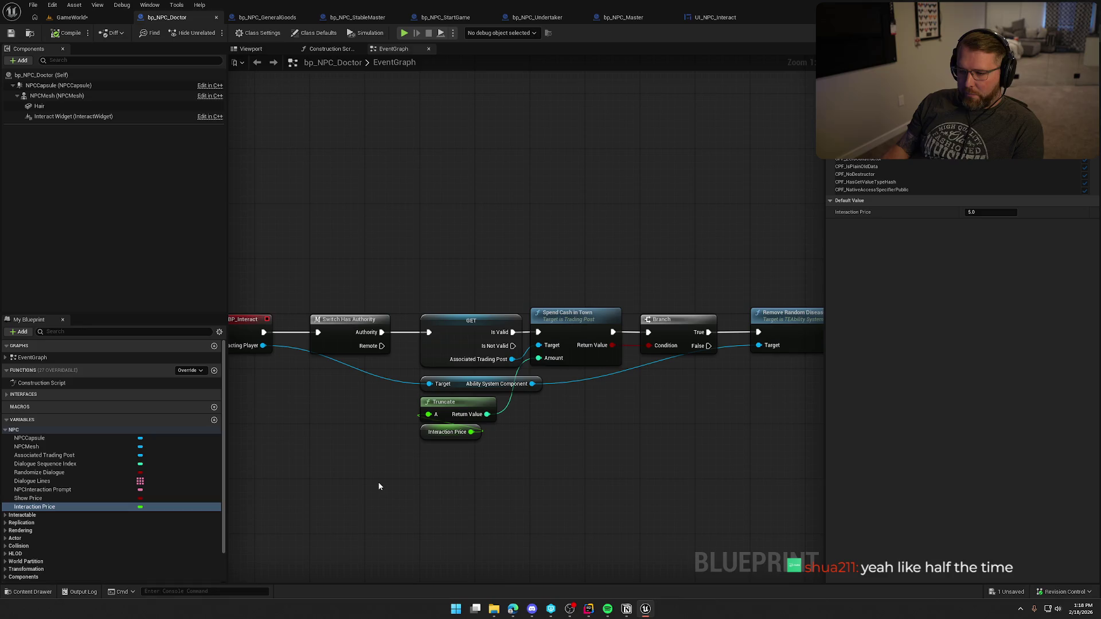
mouse_move(380, 481)
mouse_down()
mouse_move(453, 462)
mouse_move(402, 414)
mouse_up()
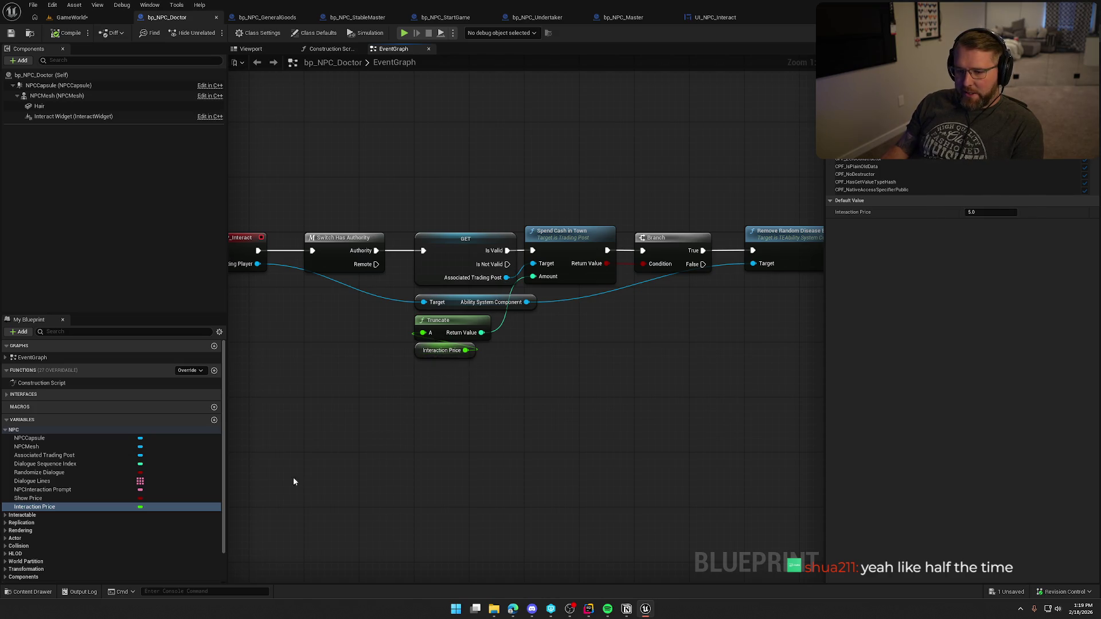
Review each NPC blueprint's pricing, including the Undertaker's Interaction Price and Base Revive Cost defaults.
click(267, 17)
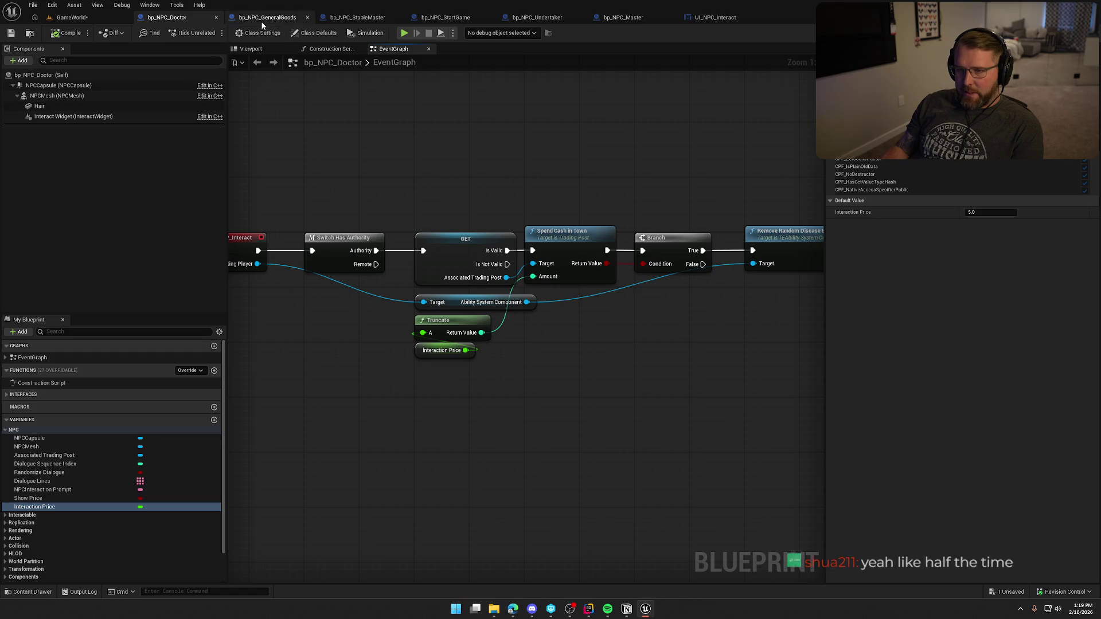
click(359, 20)
click(448, 18)
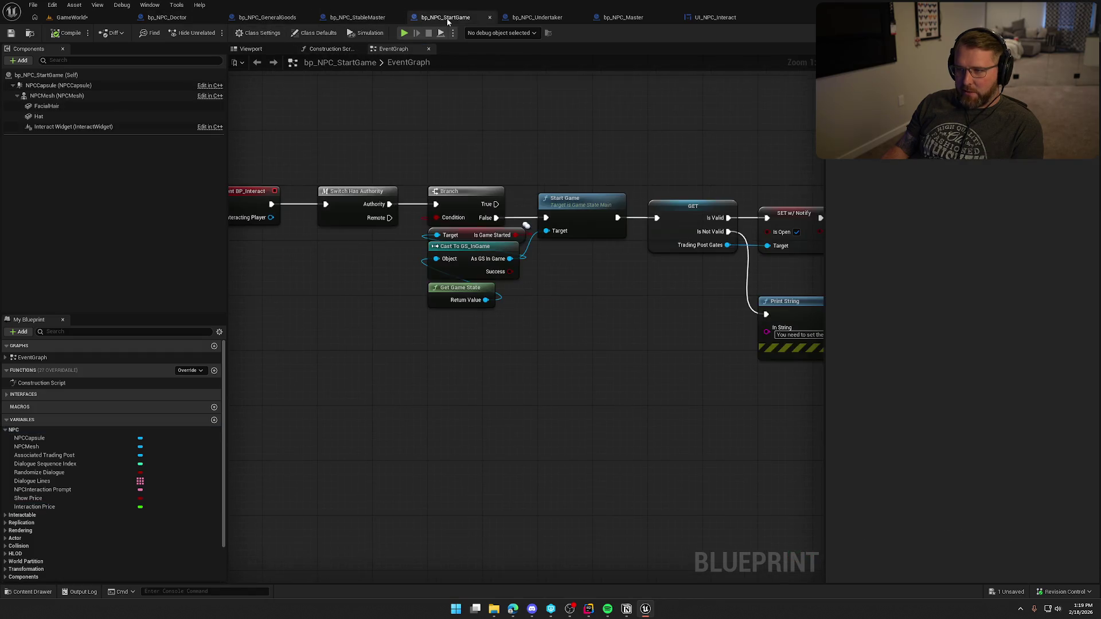
click(526, 19)
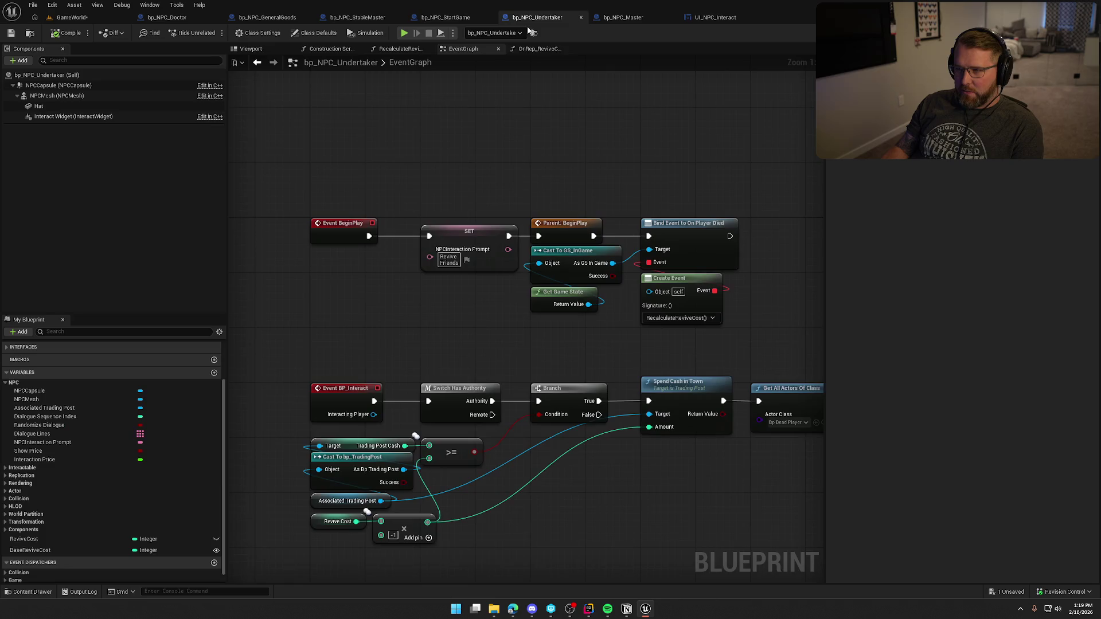
click(50, 460)
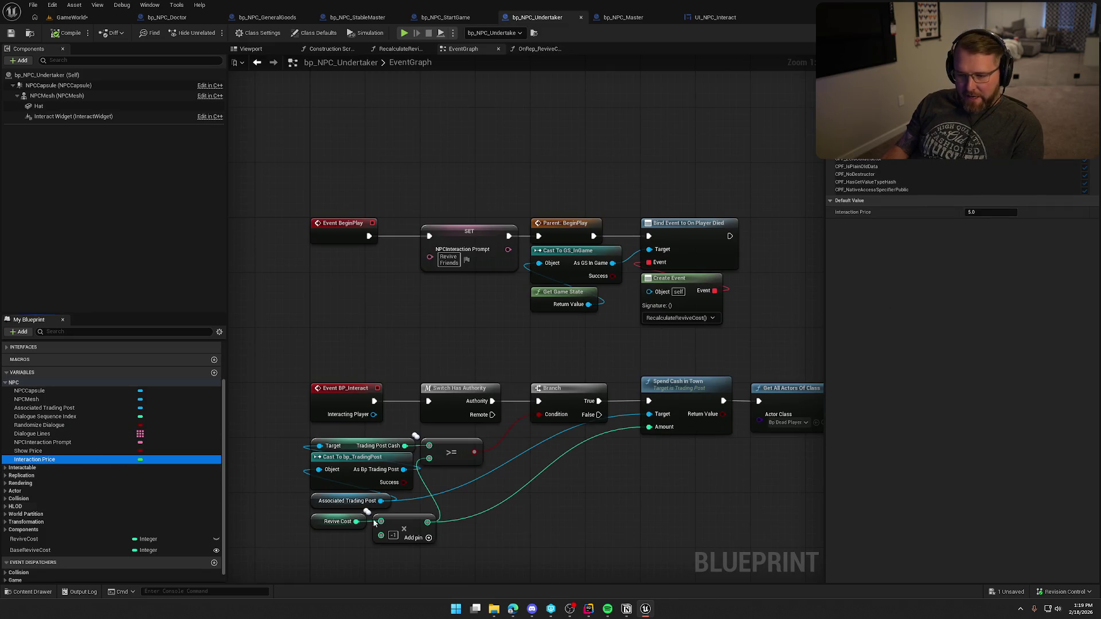
drag(374, 523, 364, 392)
click(329, 390)
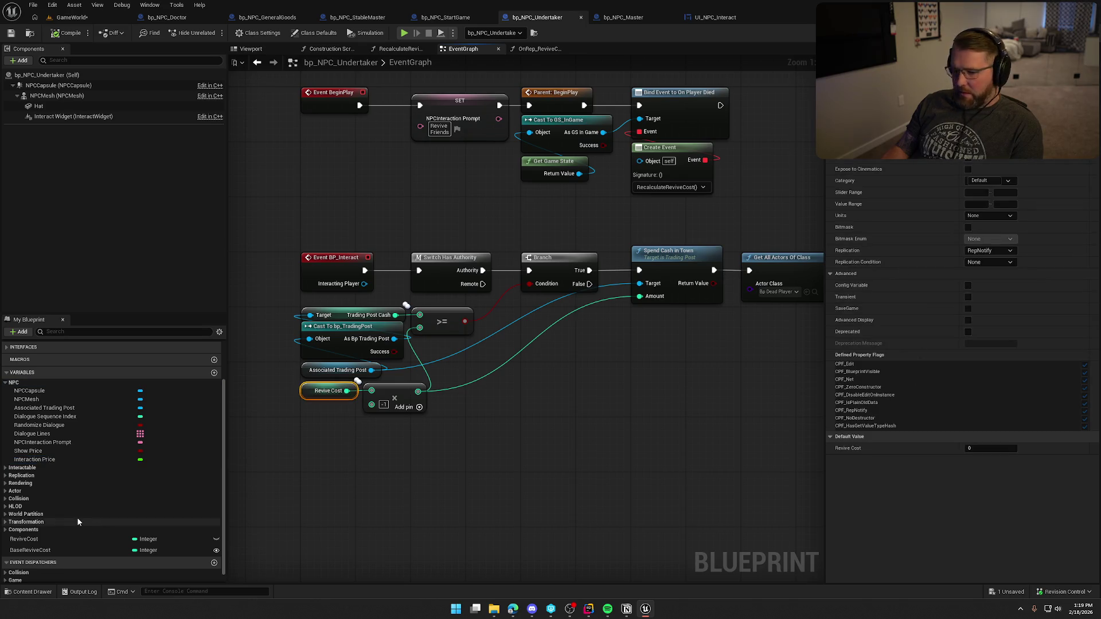
click(59, 550)
click(982, 426)
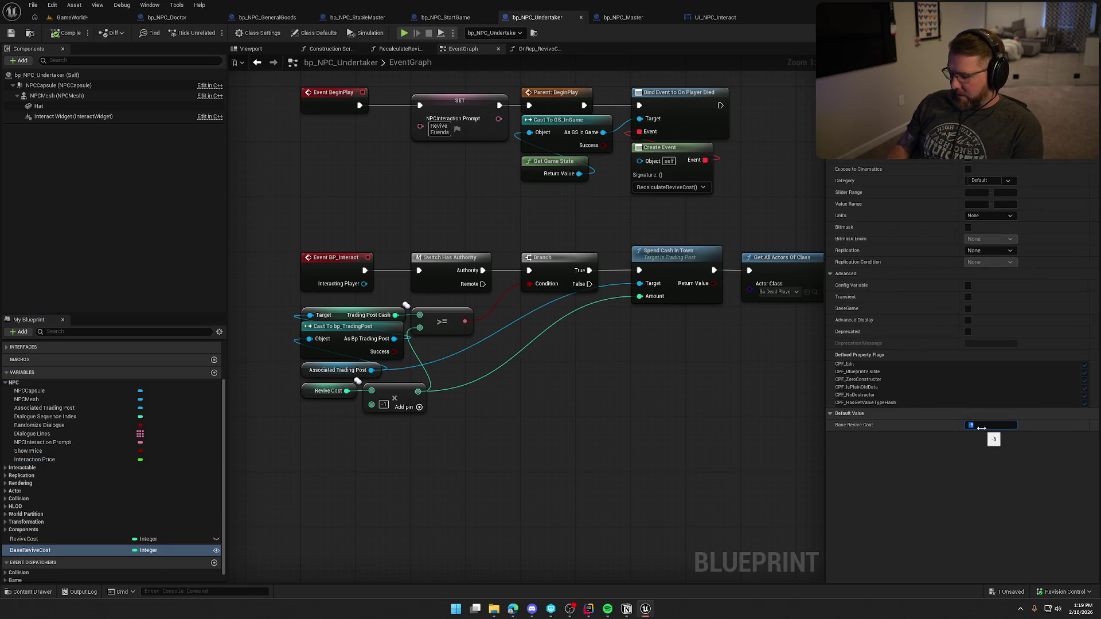
Nudge the Undertaker's Multiply node right, save bp_NPC_Undertaker, and return to UI_NPC_Interact.
click(418, 391)
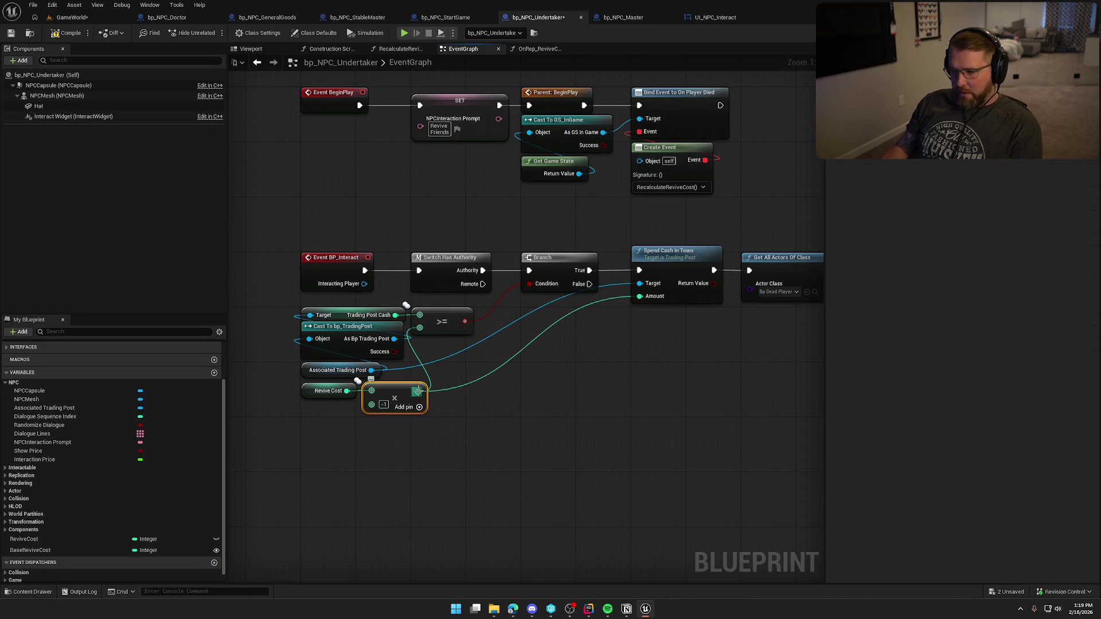
drag(402, 398, 415, 398)
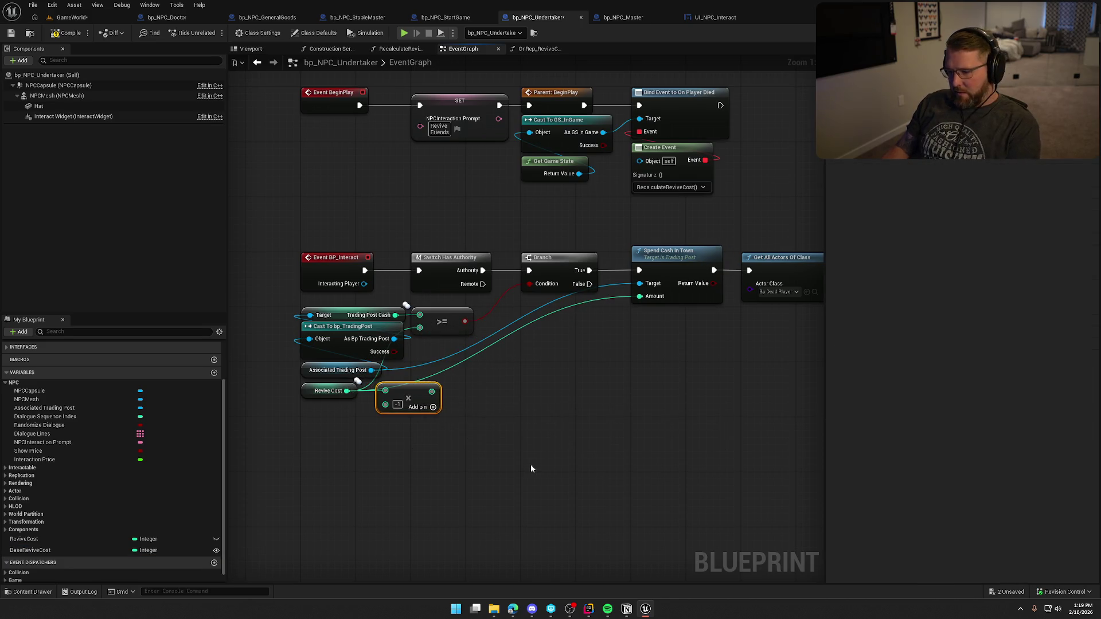
click(524, 420)
click(400, 49)
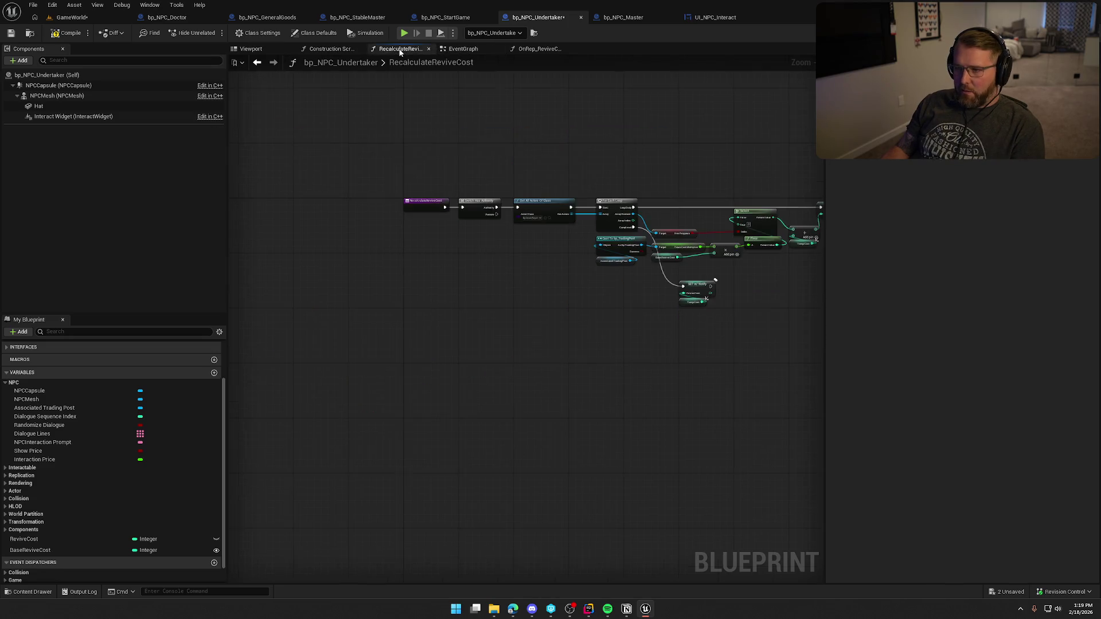
scroll(504, 314, up, 5)
mouse_move(528, 307)
mouse_down()
mouse_move(386, 338)
mouse_move(409, 332)
mouse_up()
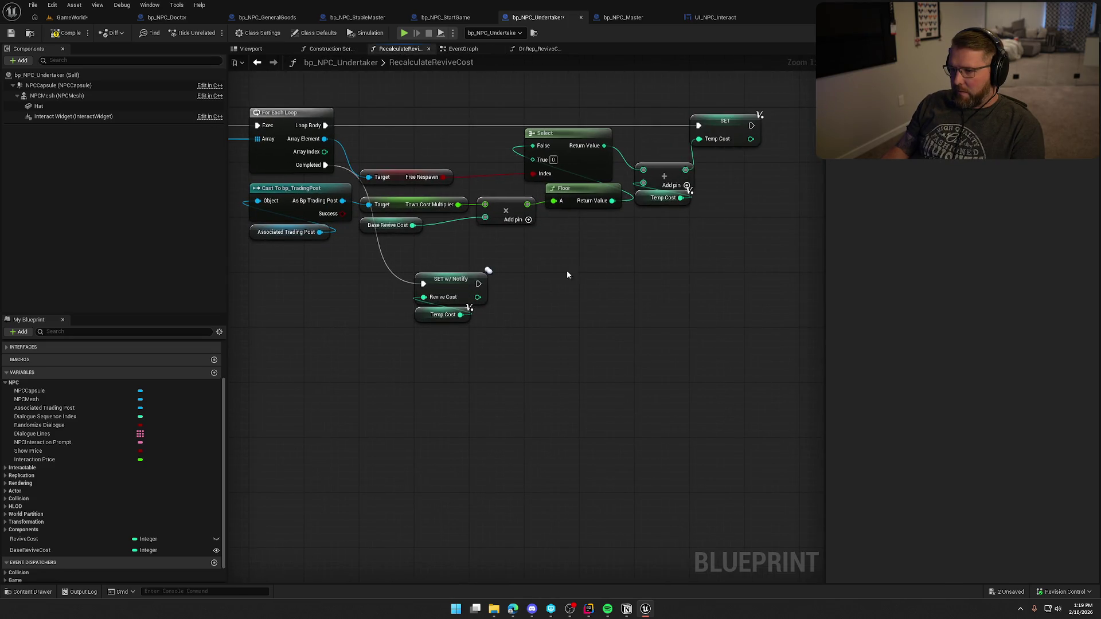
drag(567, 272, 640, 291)
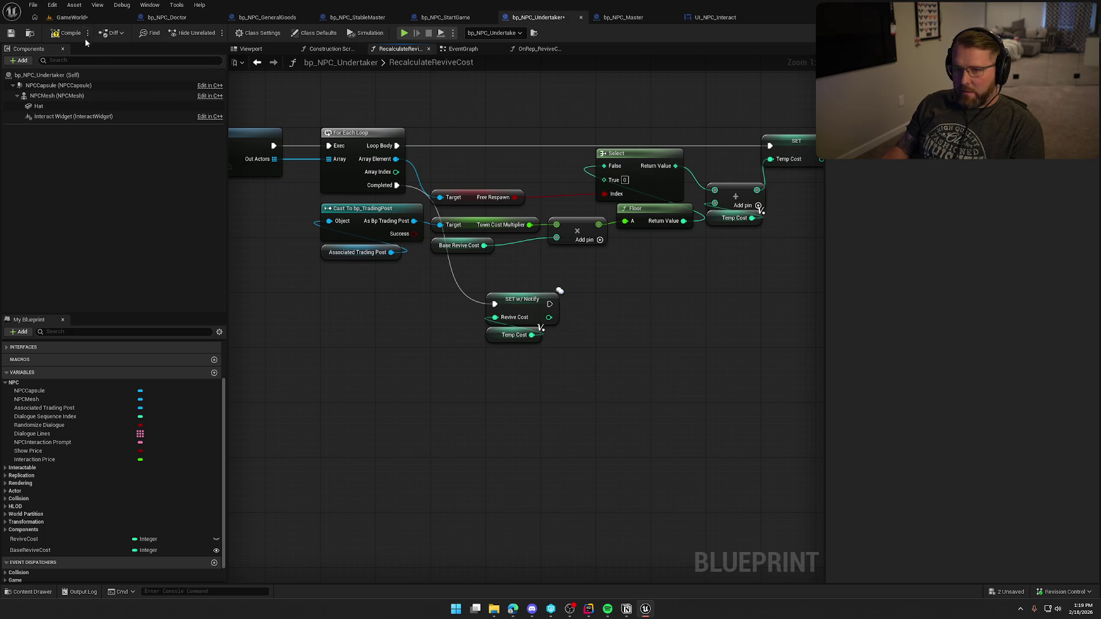
key(ctrl+s)
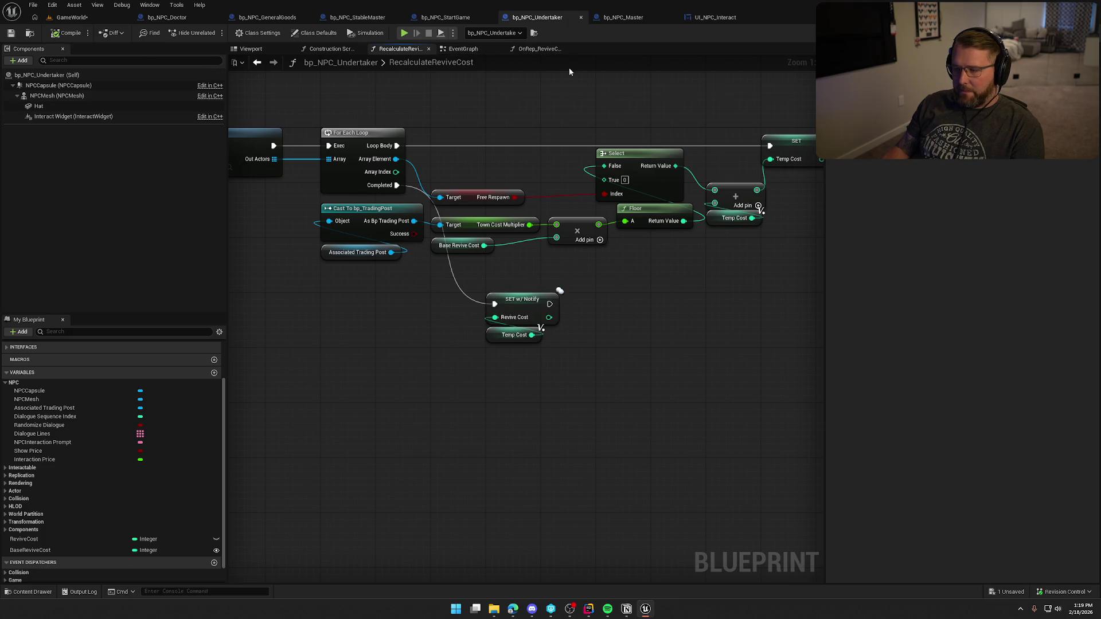
click(537, 50)
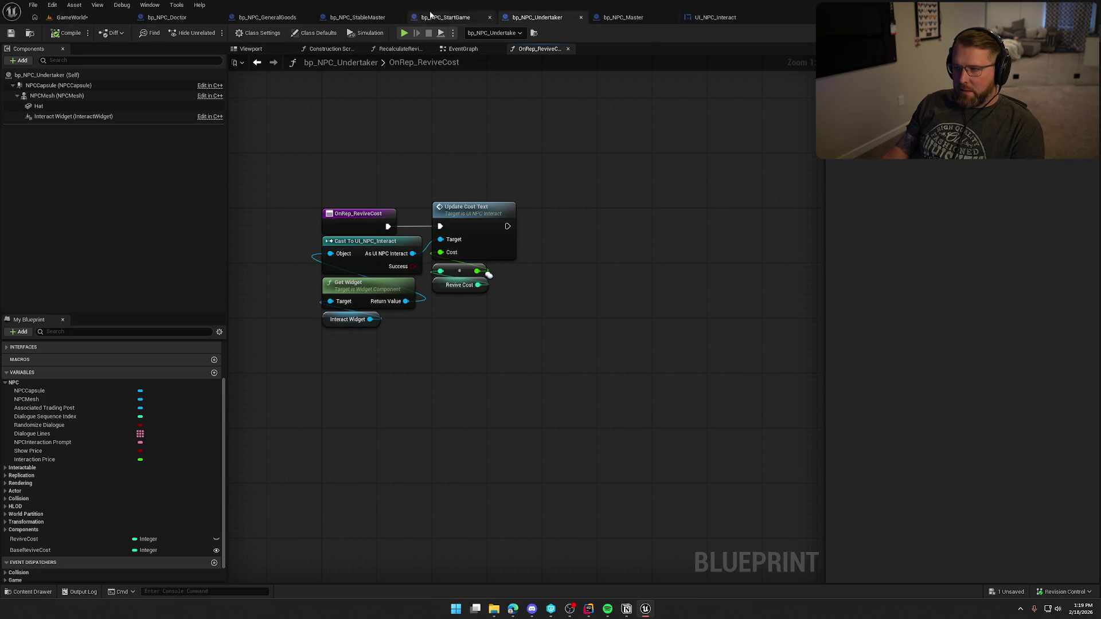
click(718, 20)
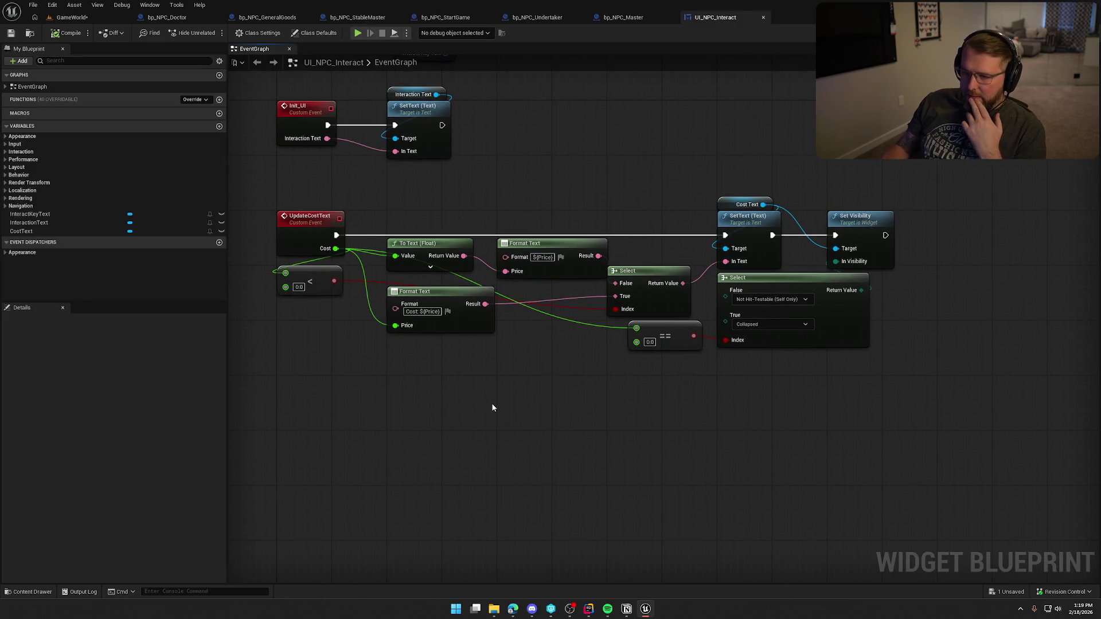
Rearrange the less-than node below Format Text and the equals node beside Select.
mouse_move(309, 282)
mouse_down()
mouse_move(505, 410)
mouse_move(419, 358)
mouse_up()
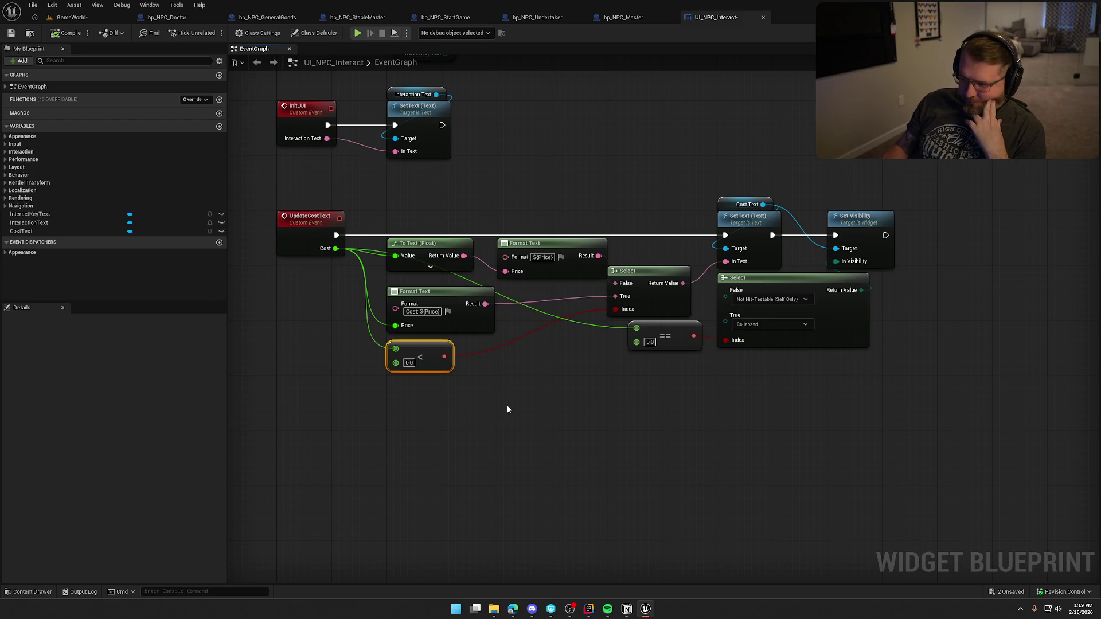
drag(673, 335, 651, 341)
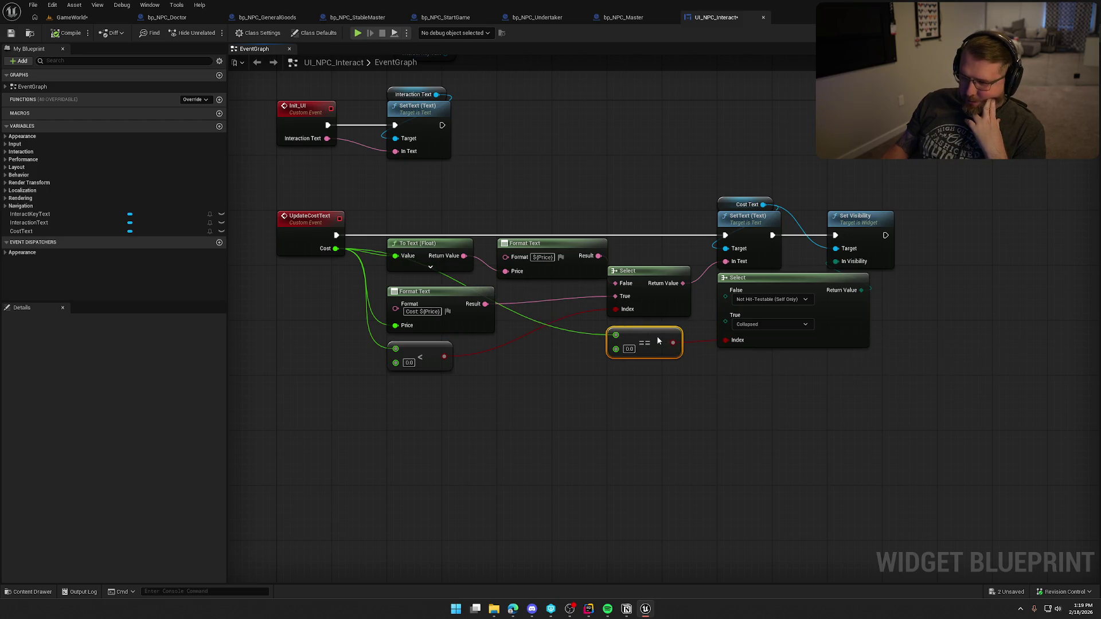
click(614, 441)
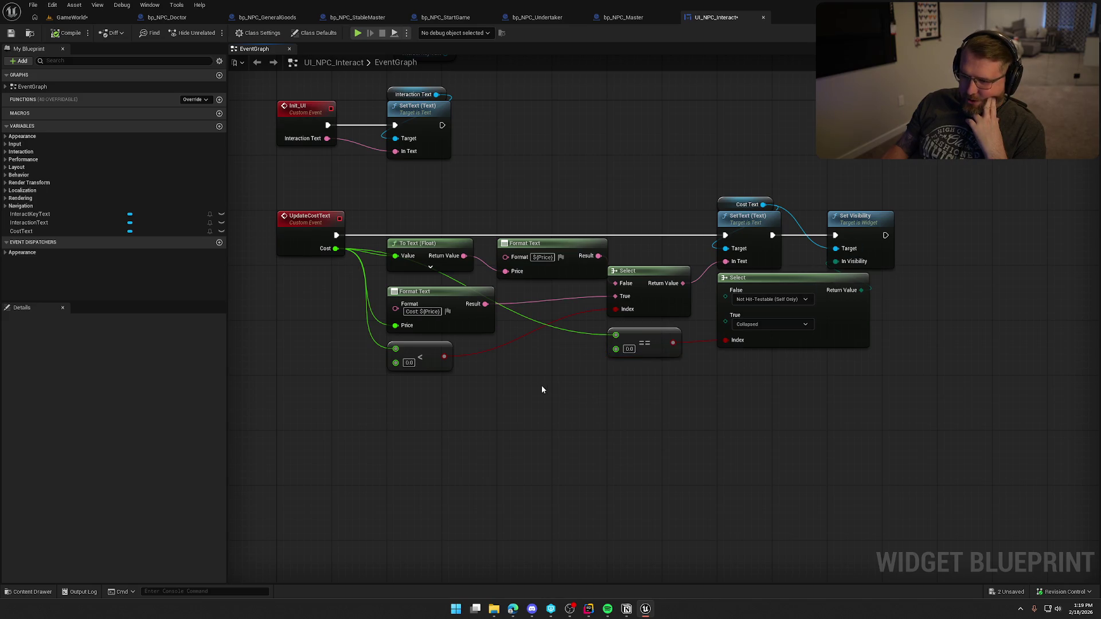
click(427, 356)
click(474, 418)
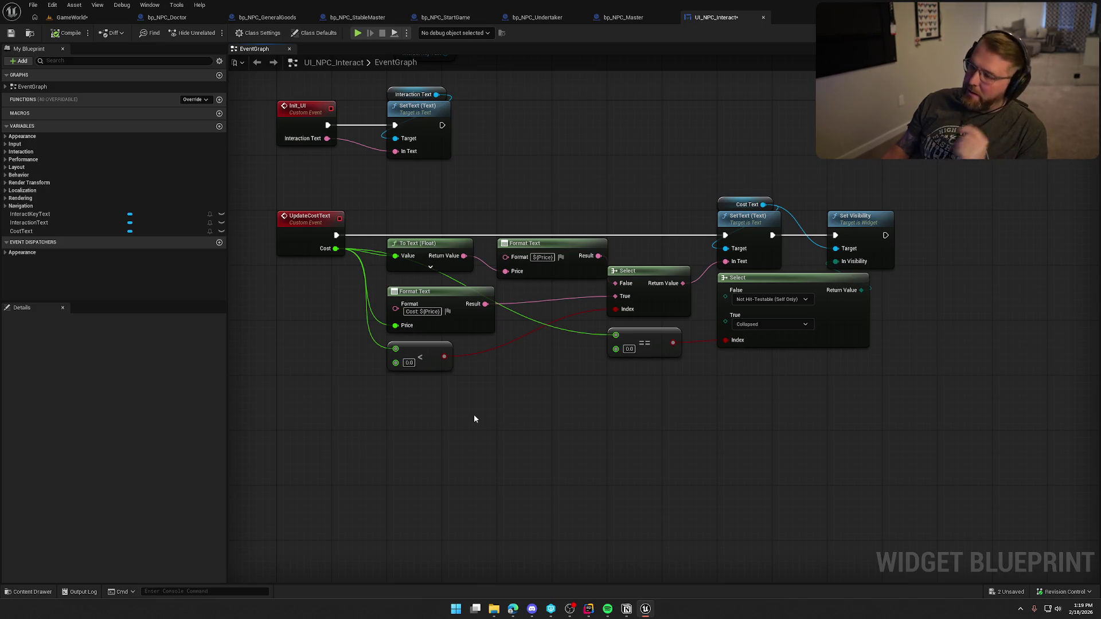
Add a Boolean IsCostingMoney input to UpdateCostText, wire it to Select's index, delete the < node, compile.
click(292, 229)
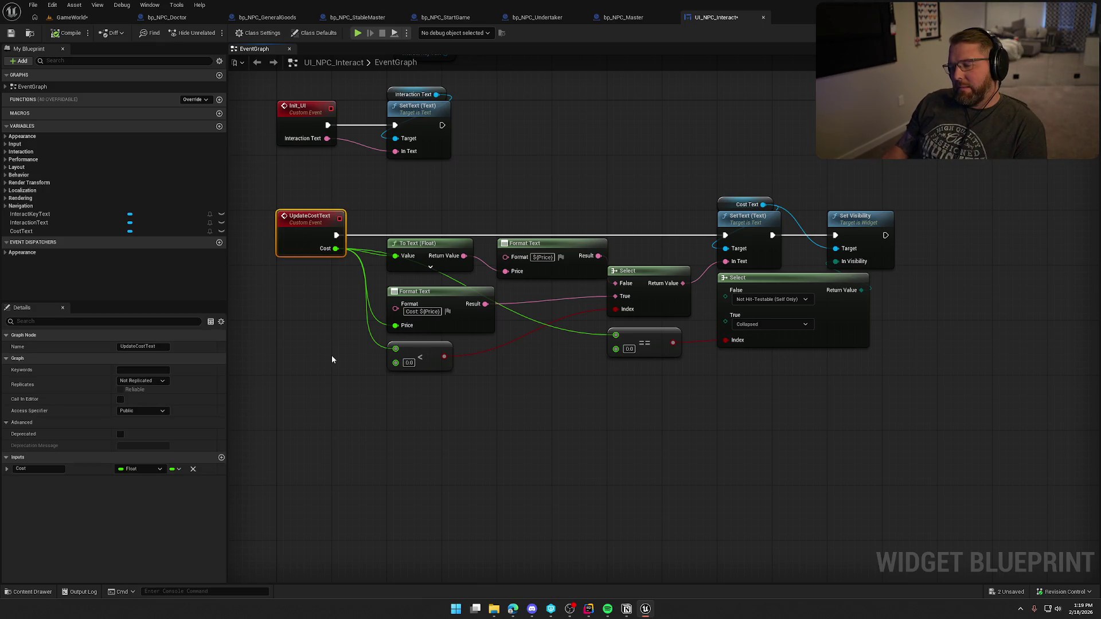
click(221, 457)
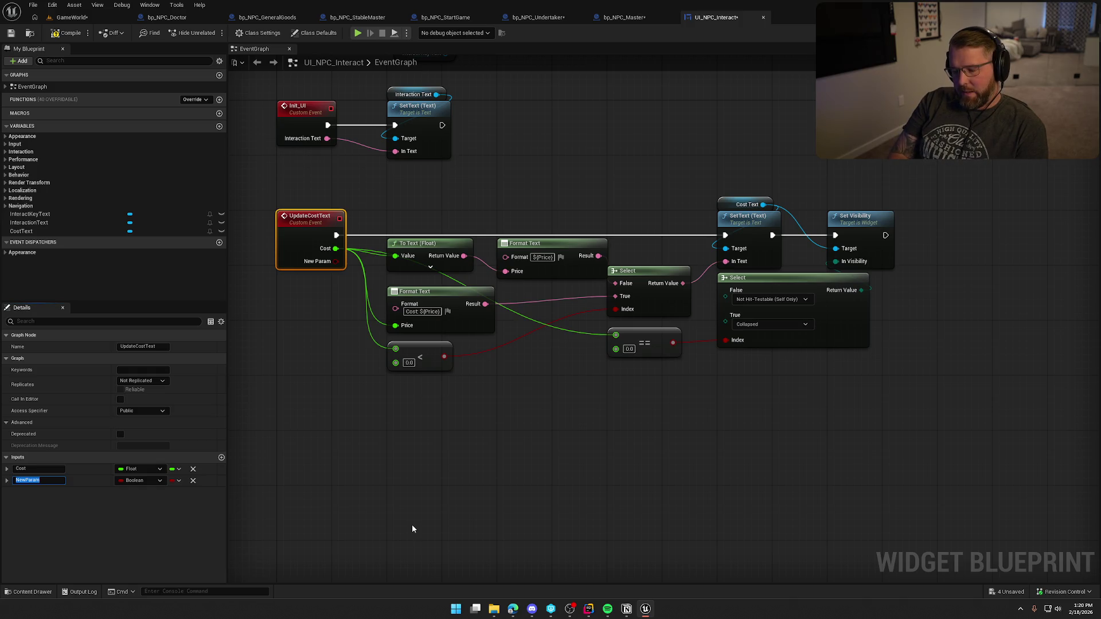
text(IsCost)
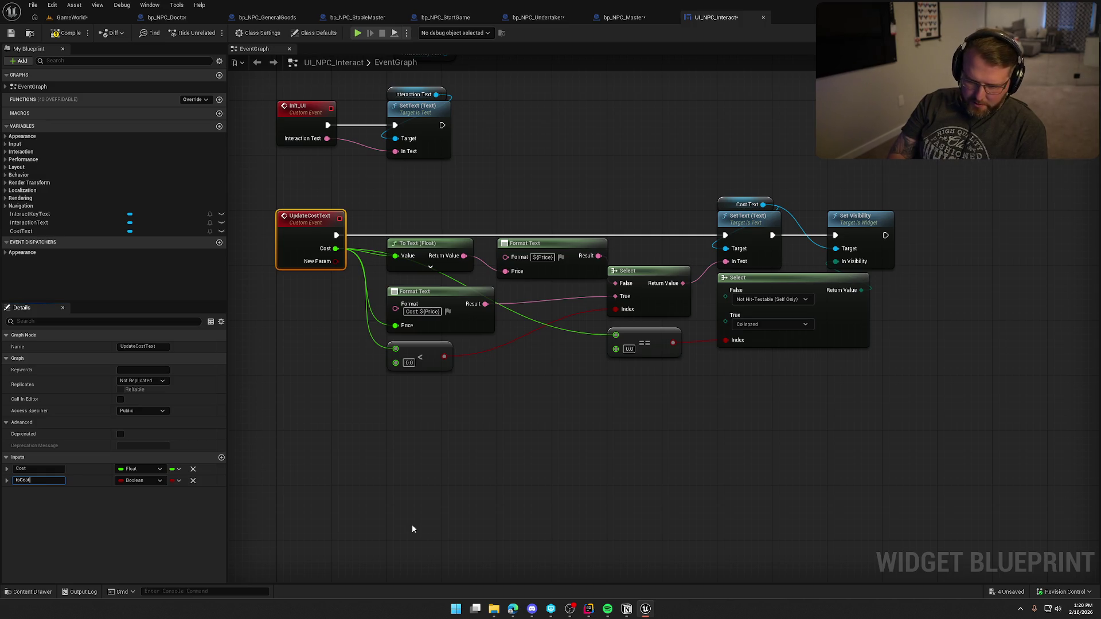
text(ingMoney)
key(Return)
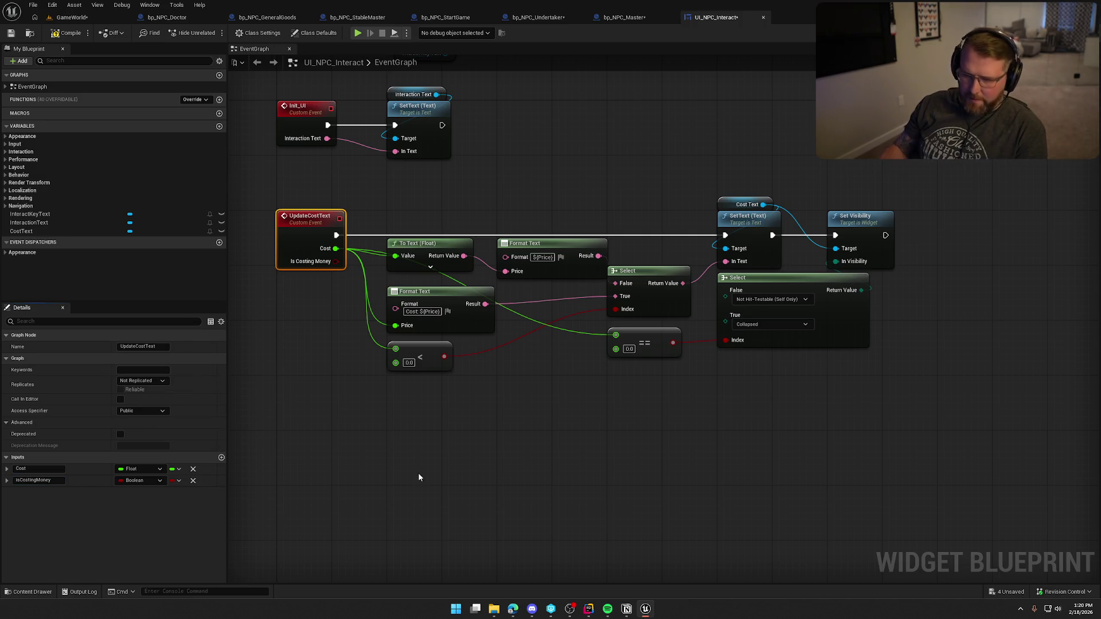
mouse_move(444, 357)
mouse_down()
mouse_move(378, 280)
mouse_move(336, 261)
mouse_up()
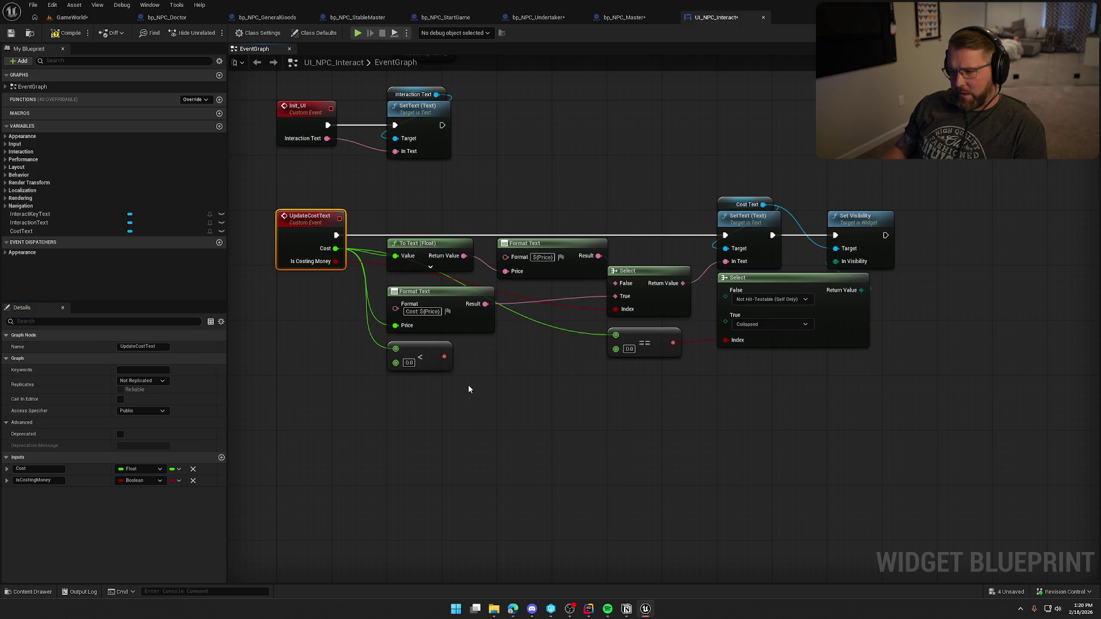
click(432, 362)
key(Delete)
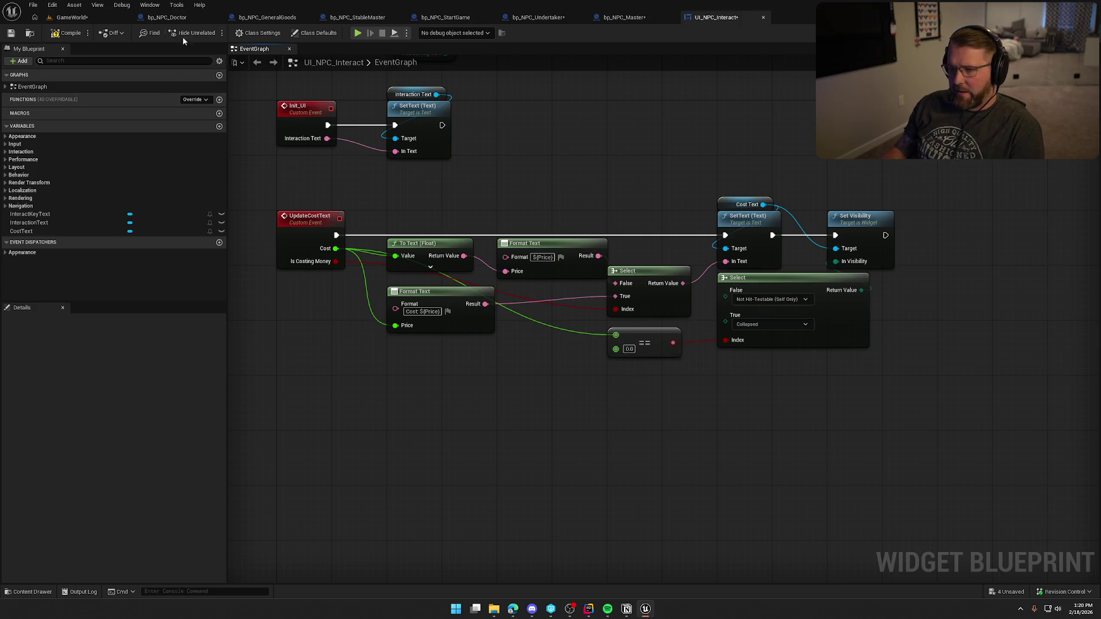
click(66, 33)
In bp_NPC_Master, promote Update Cost Text's Is Costing Money pin to a variable, compile, and arrange getters.
click(624, 17)
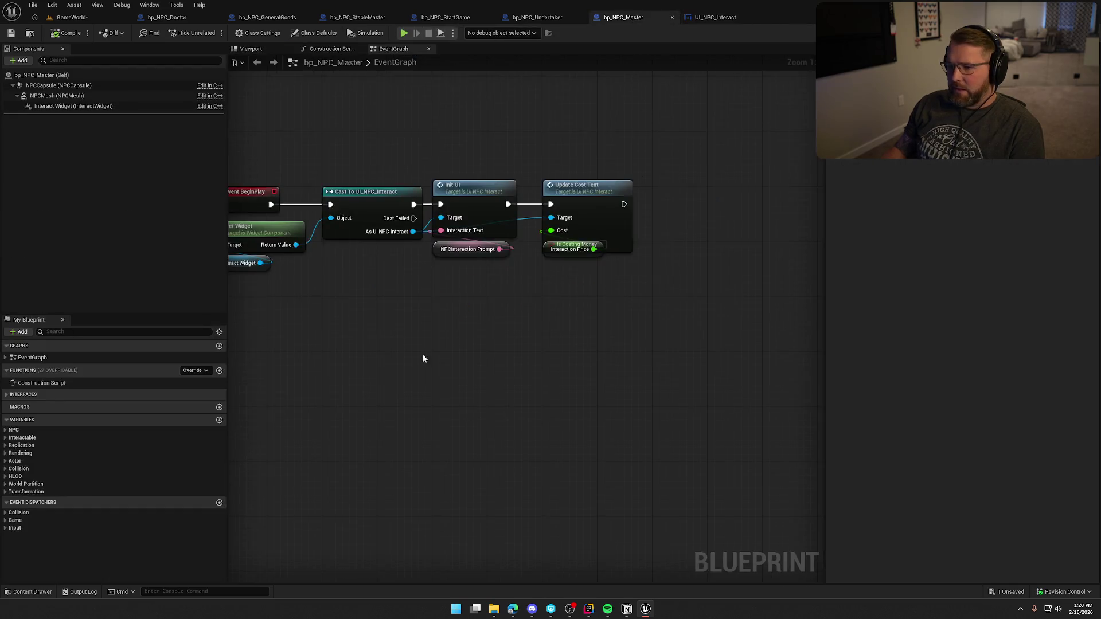
drag(617, 254, 617, 269)
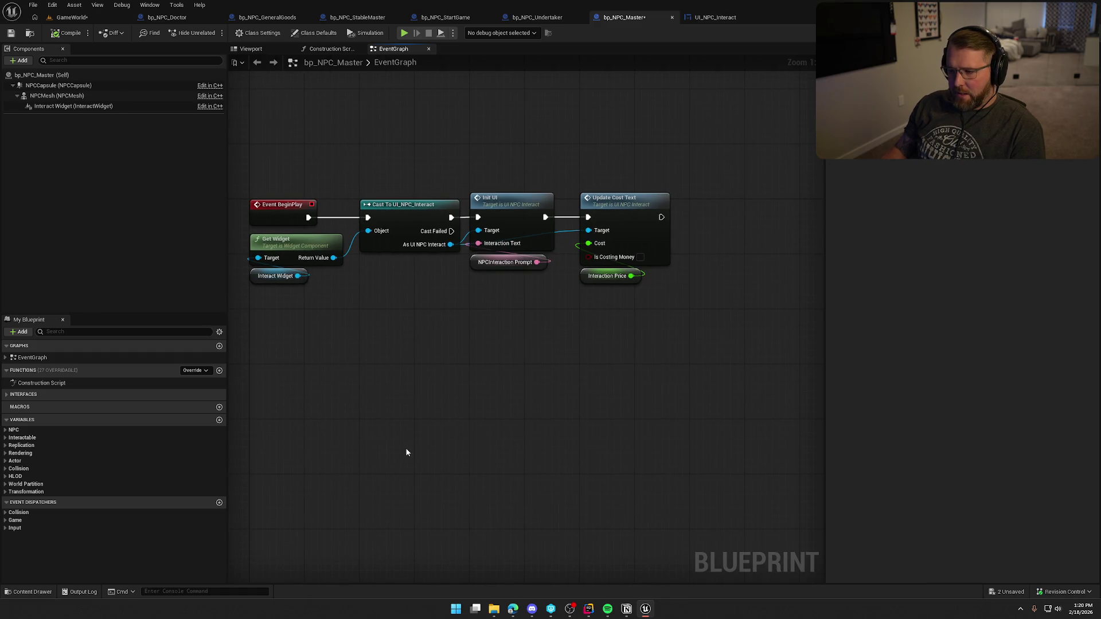
click(7, 430)
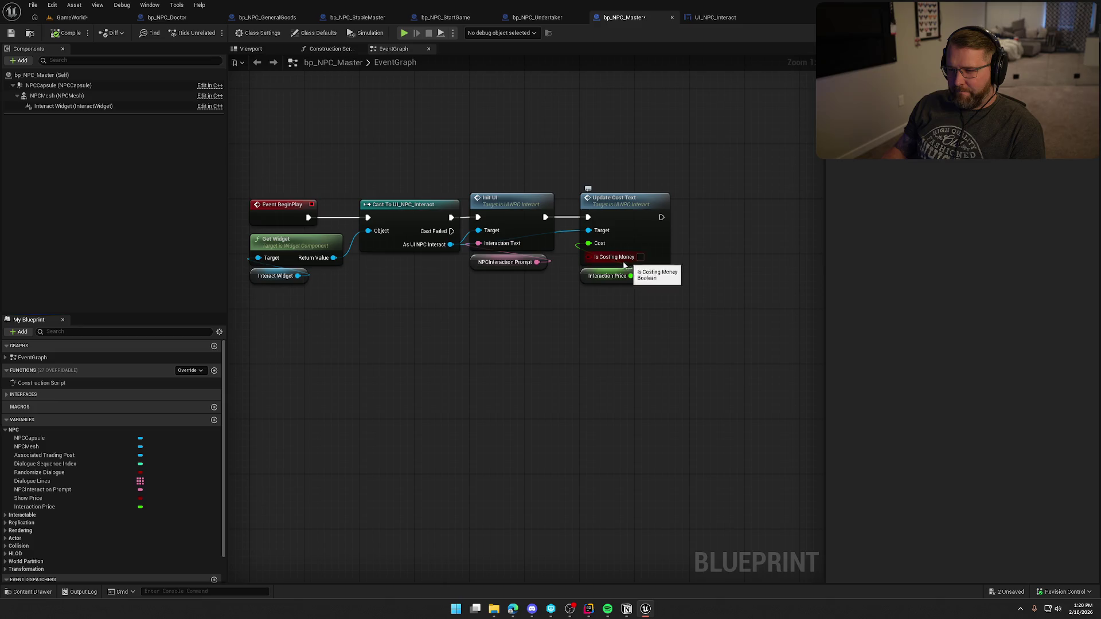
drag(588, 257, 549, 294)
click(591, 338)
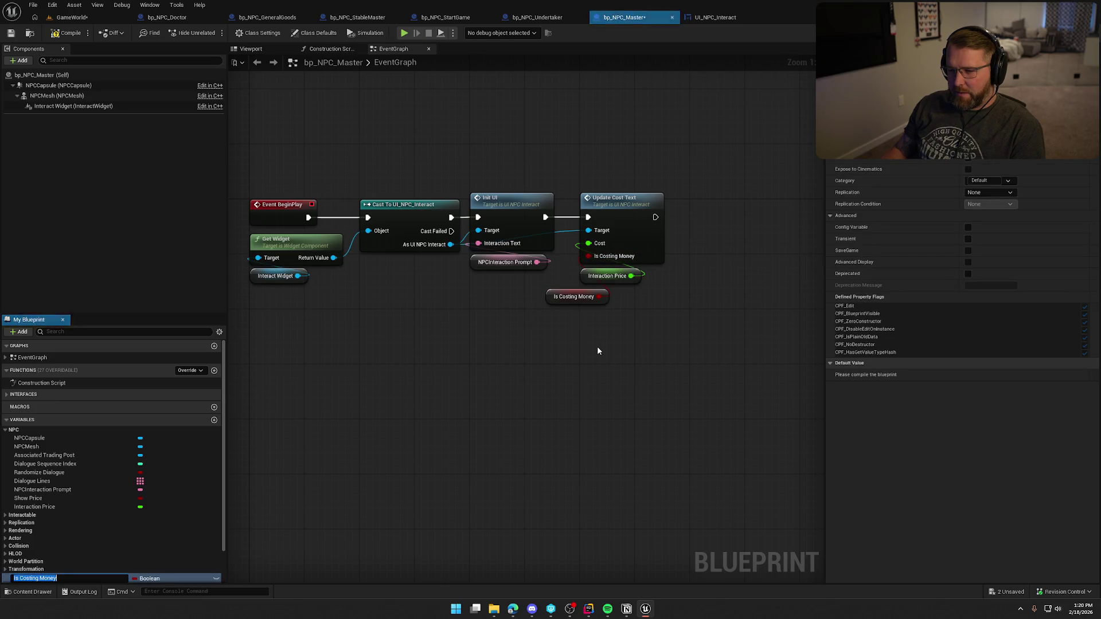
key(Return)
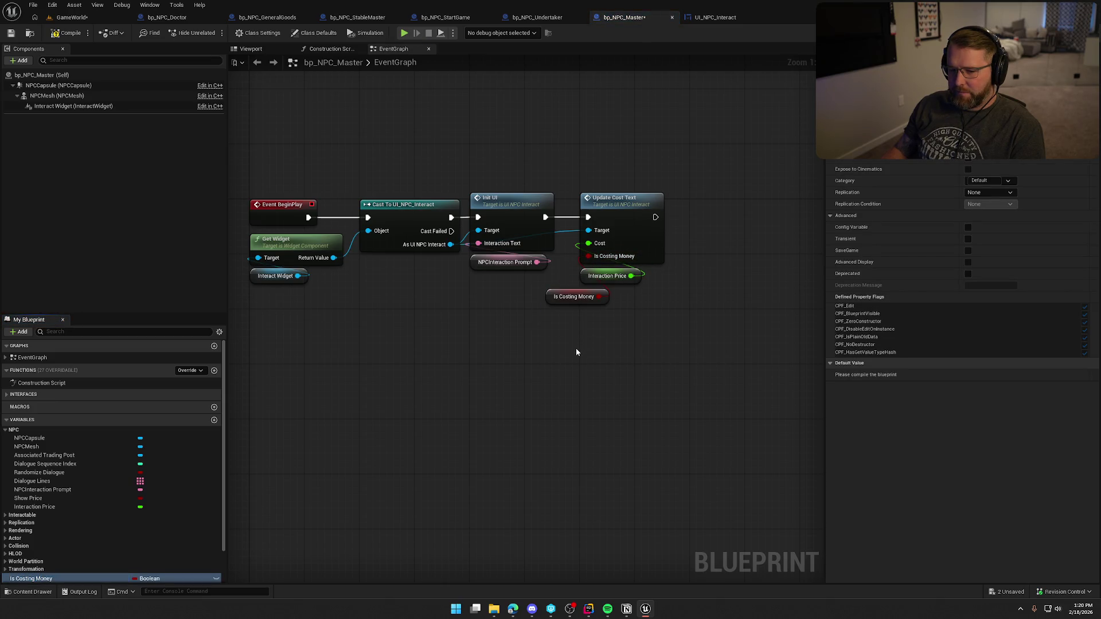
click(66, 33)
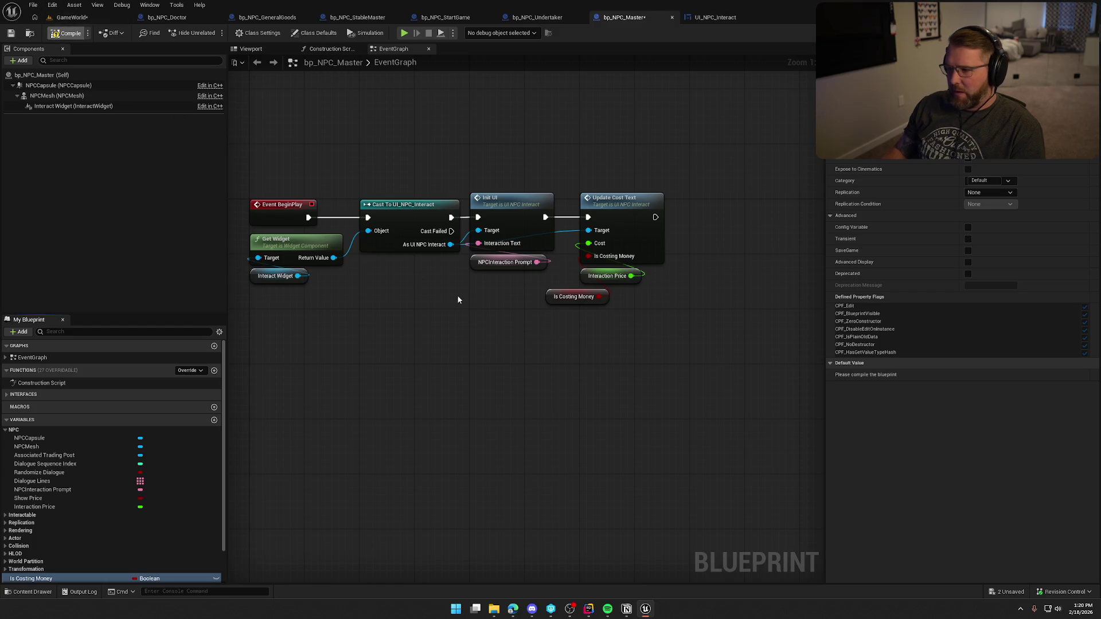
drag(594, 280, 547, 286)
drag(573, 283, 609, 269)
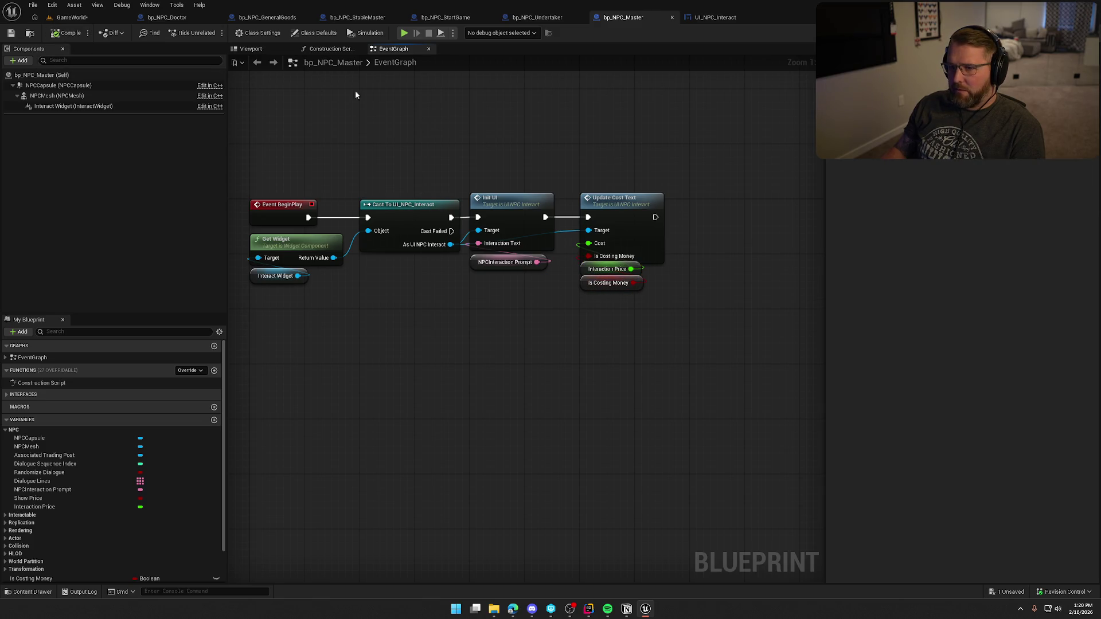
Set Is Costing Money to default true in bp_NPC_Master, then compile and save.
click(166, 17)
scroll(68, 511, down, 2)
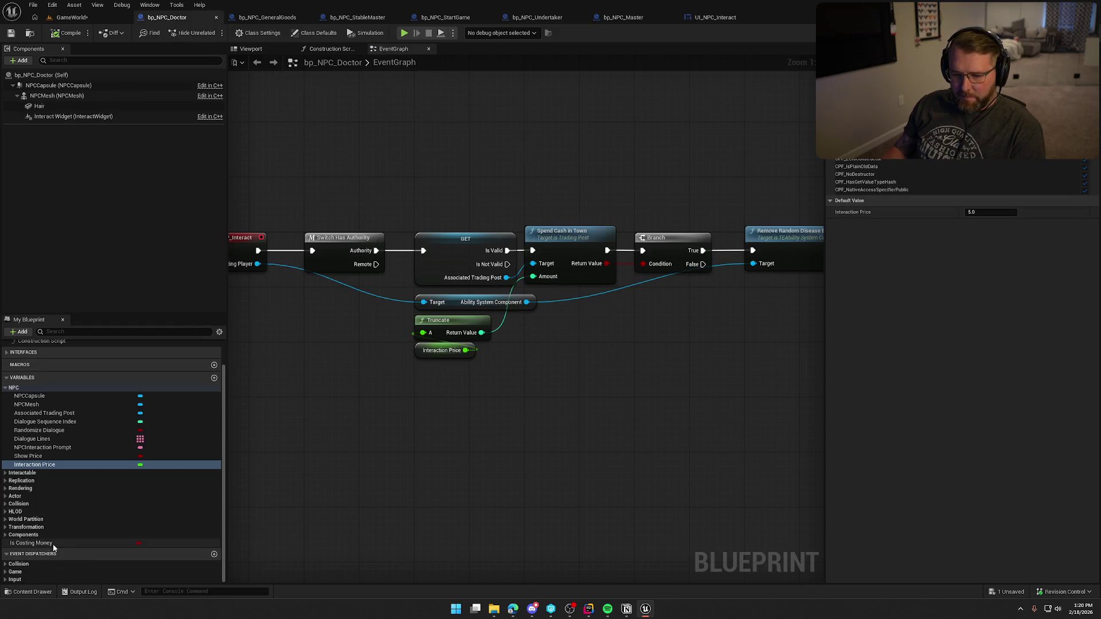
click(32, 543)
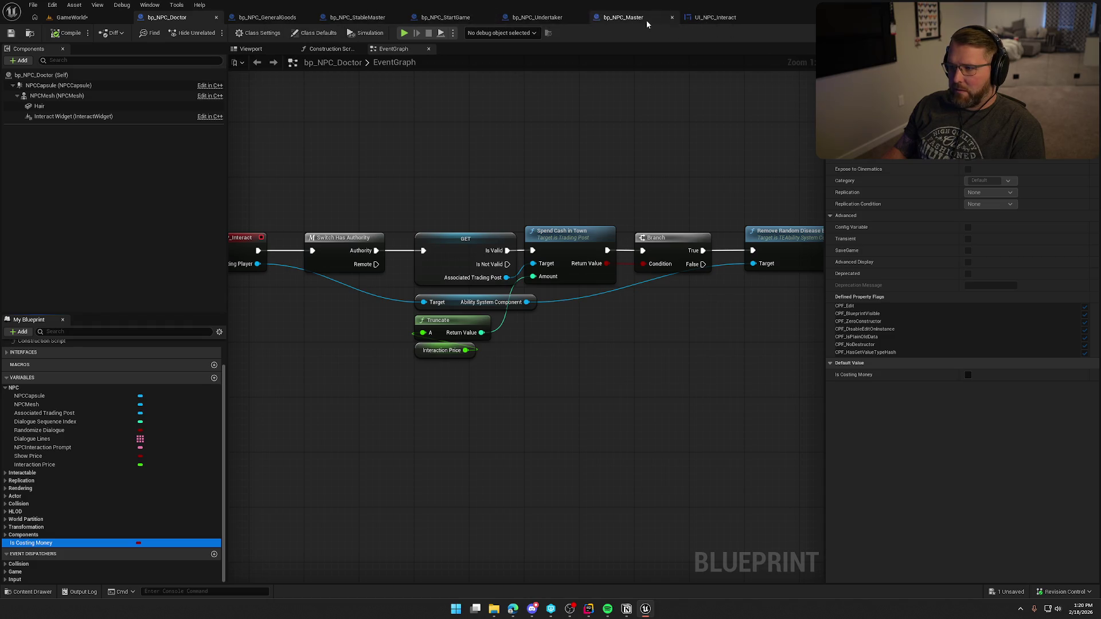
click(631, 17)
click(599, 288)
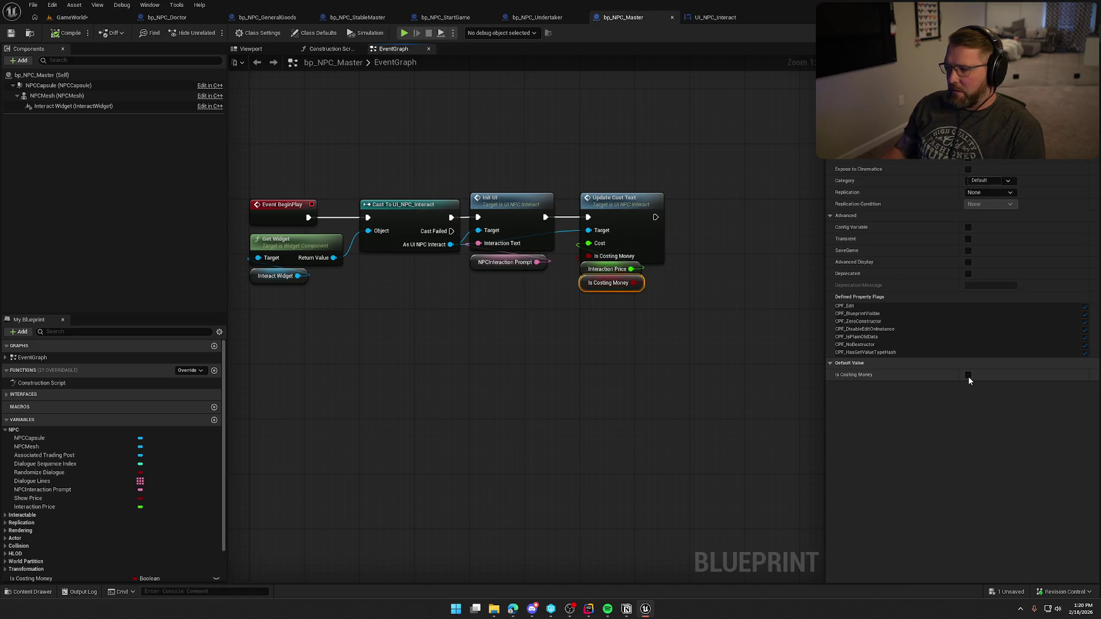
click(968, 375)
key(F7)
key(ctrl+shift+s)
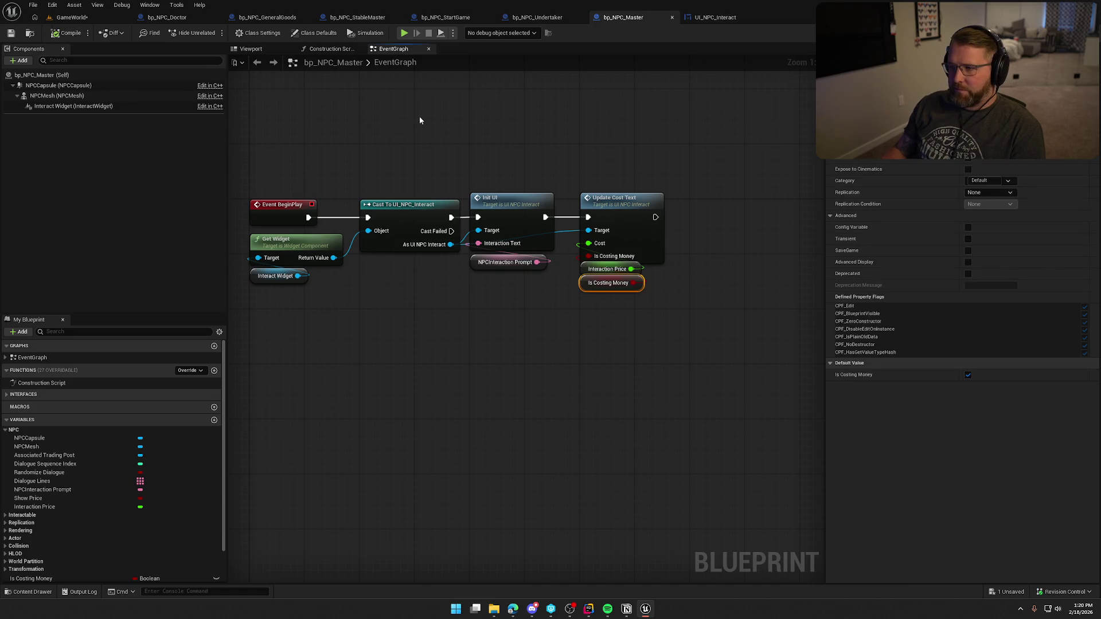
Turn Is Costing Money off in bp_NPC_GeneralGoods, then move through the remaining NPC blueprints to bp_NPC_Undertaker.
click(166, 17)
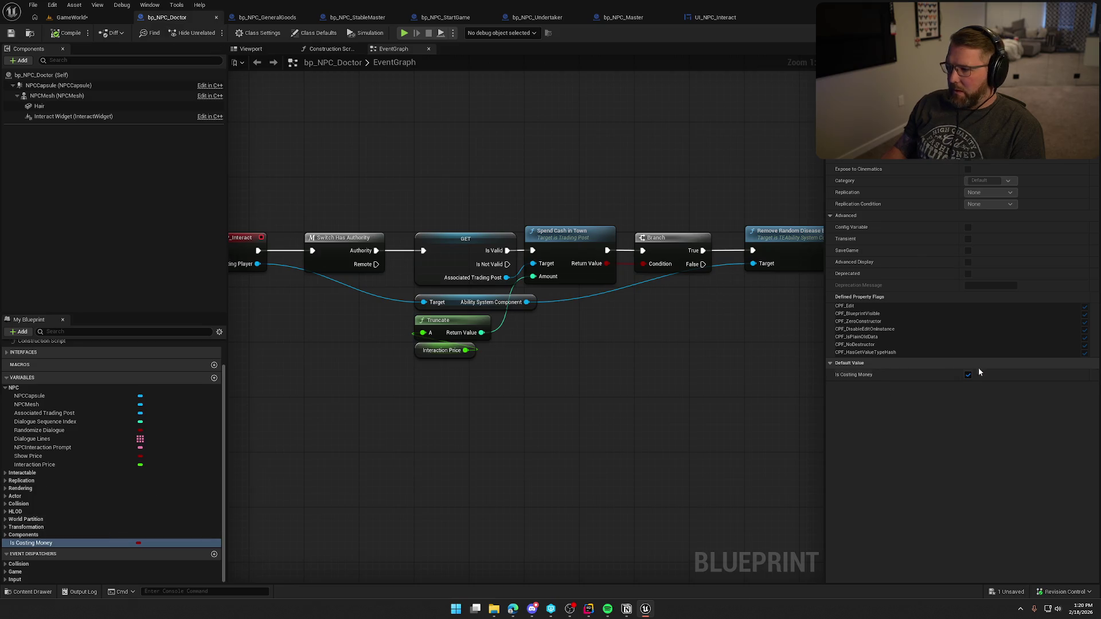
click(269, 20)
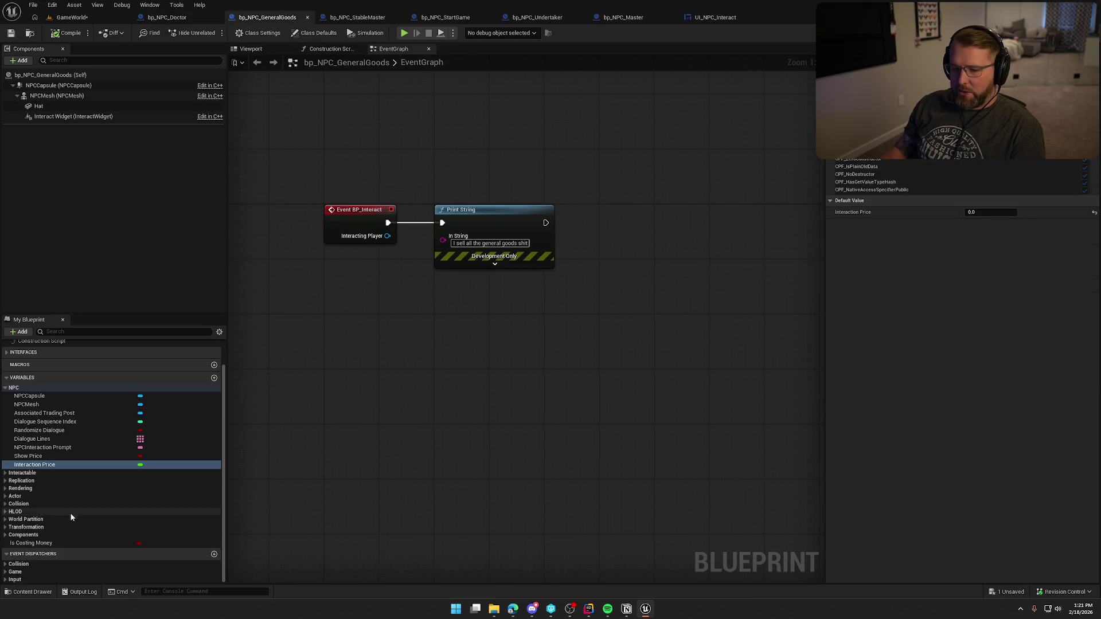
click(70, 545)
click(968, 374)
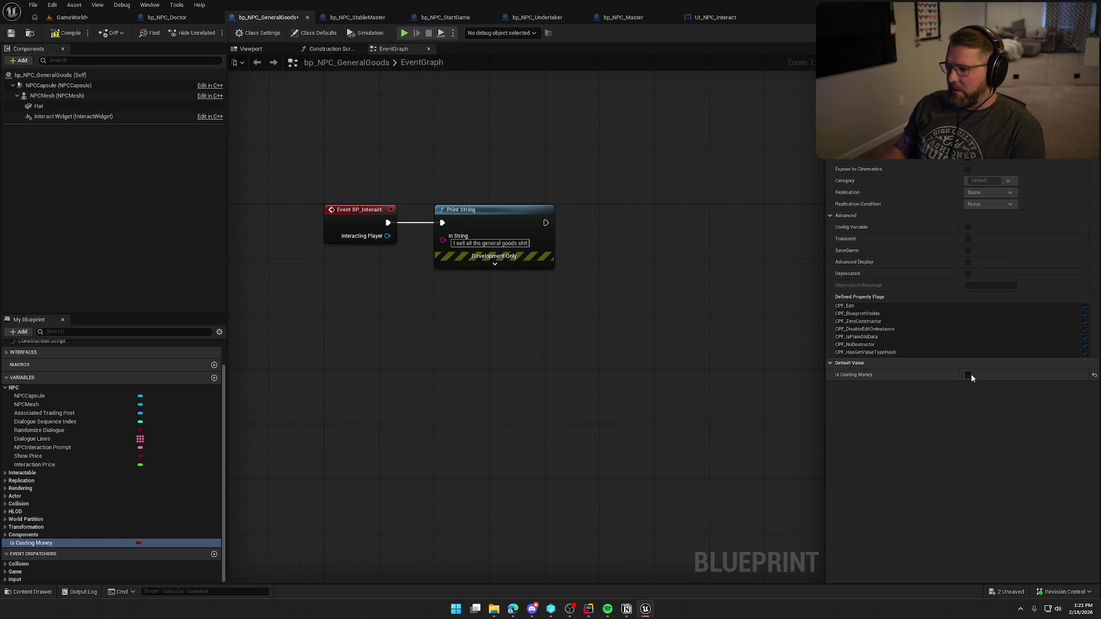
click(352, 18)
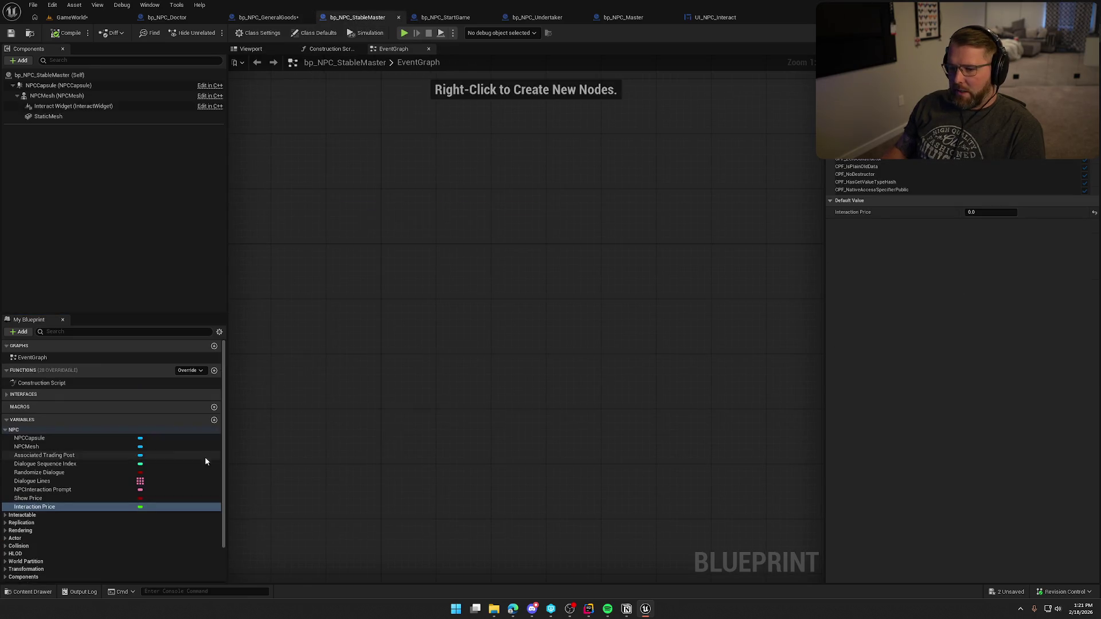
click(446, 17)
click(537, 17)
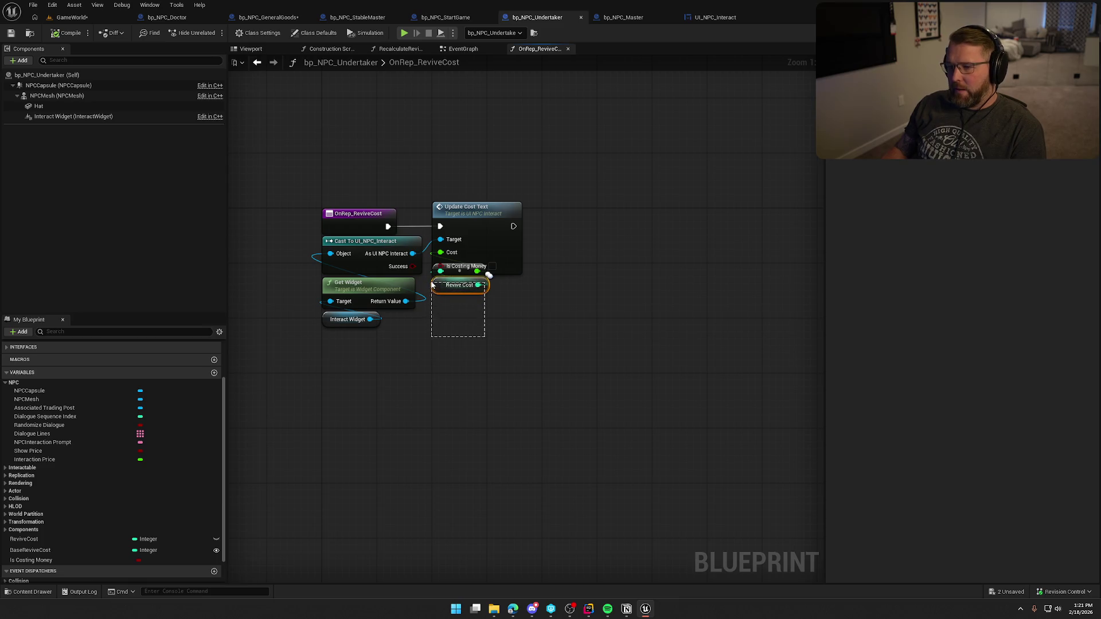
Add an Is Costing Money getter to OnRep_ReviveCost, undoing a mistaken replace, and wire it into Update Cost Text.
drag(489, 275, 488, 288)
drag(35, 560, 445, 311)
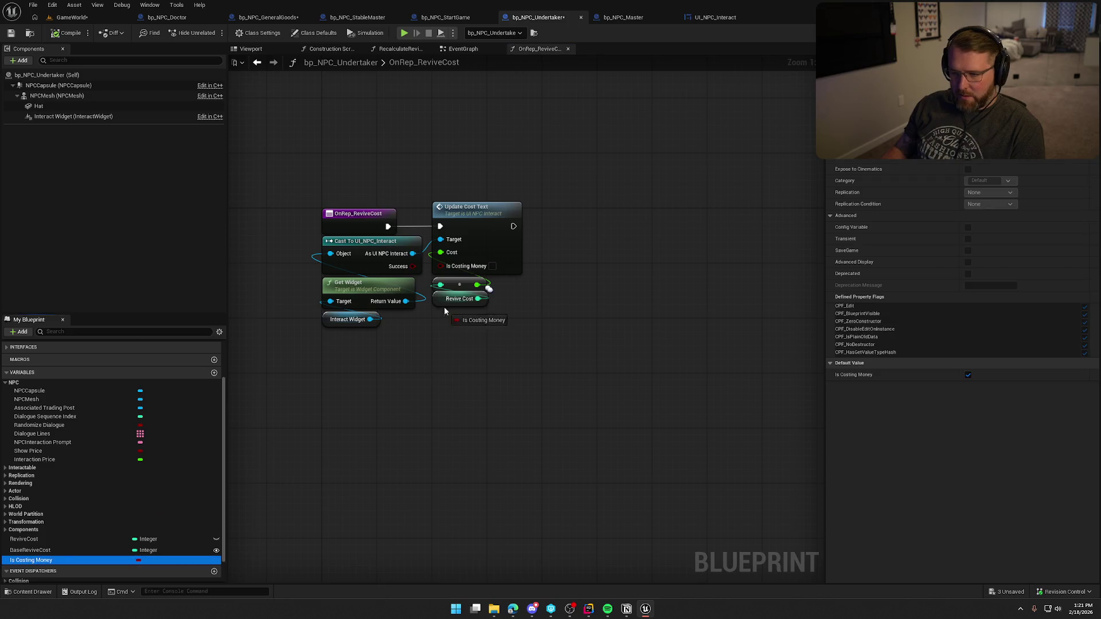
key(ctrl+z)
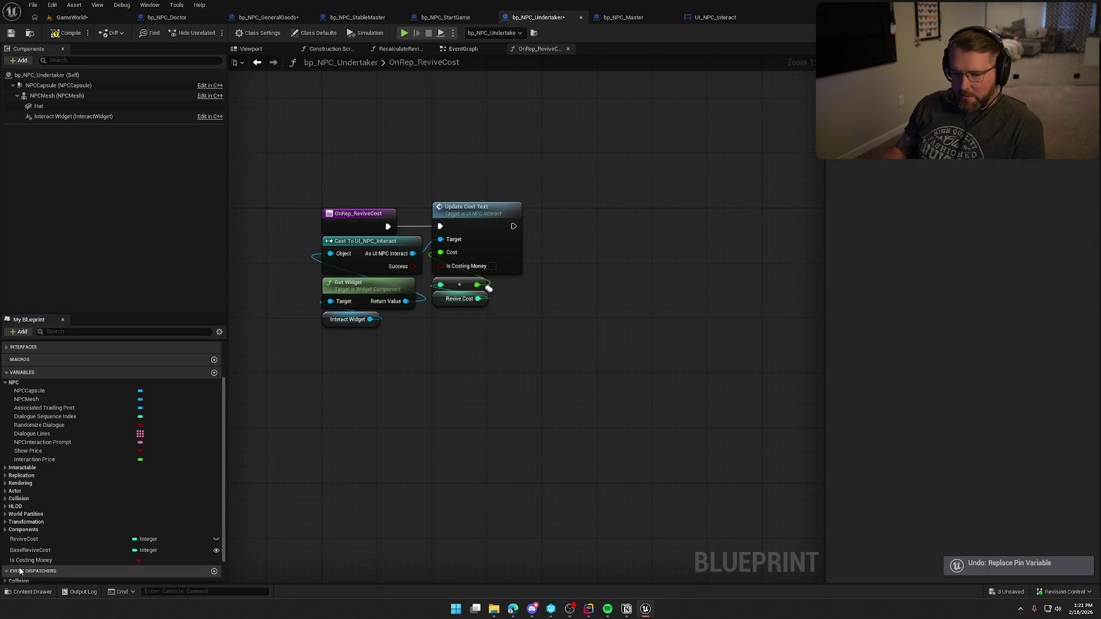
mouse_move(31, 560)
mouse_down()
mouse_move(472, 418)
mouse_move(453, 281)
mouse_move(440, 266)
mouse_up()
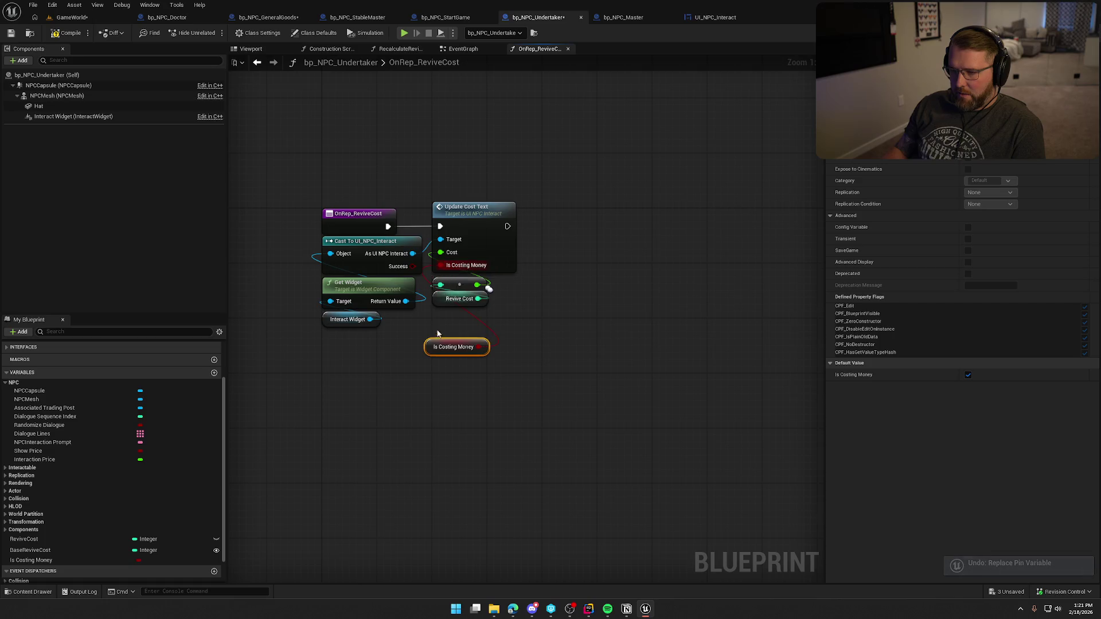
drag(444, 353, 450, 326)
click(435, 390)
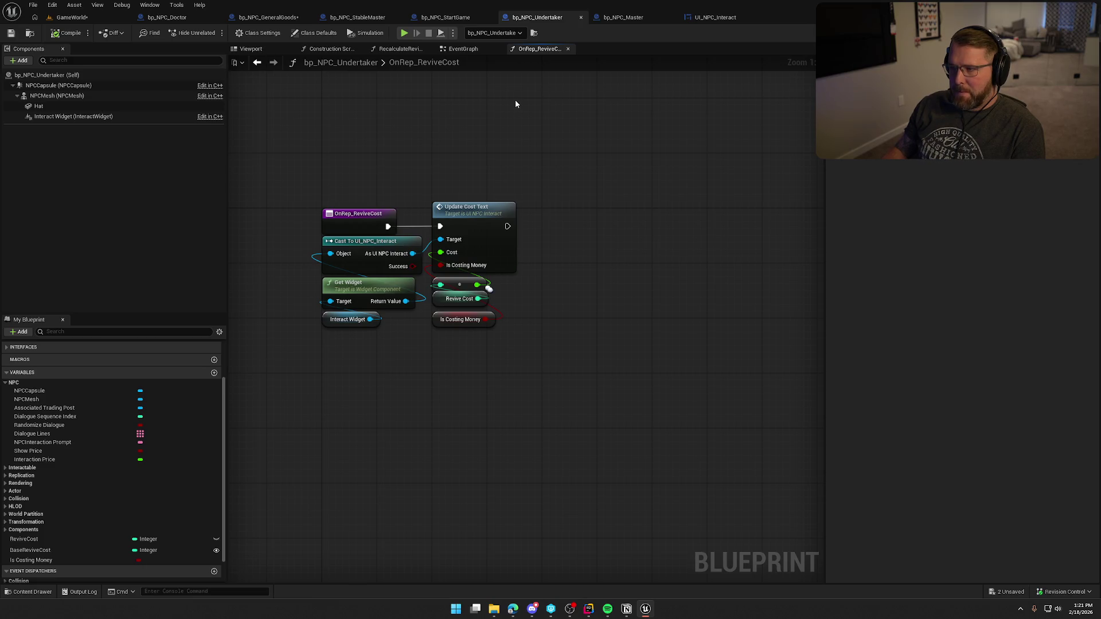
Play GameWorld in the editor, run past the doctor and cabin to the Start Trail tent NPC, then stop.
click(88, 20)
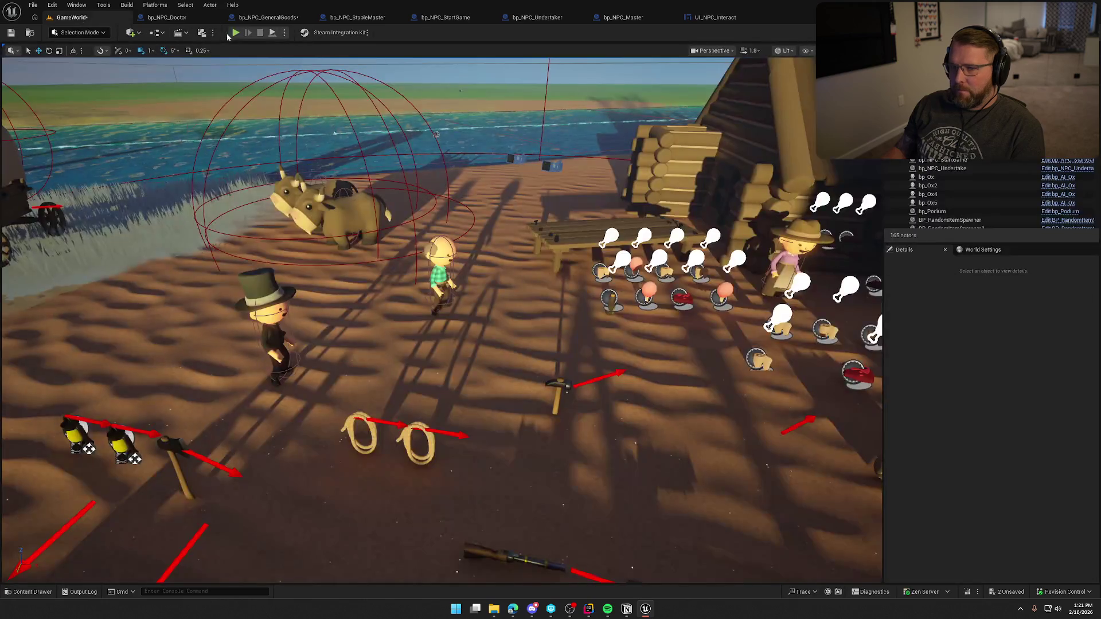
click(237, 33)
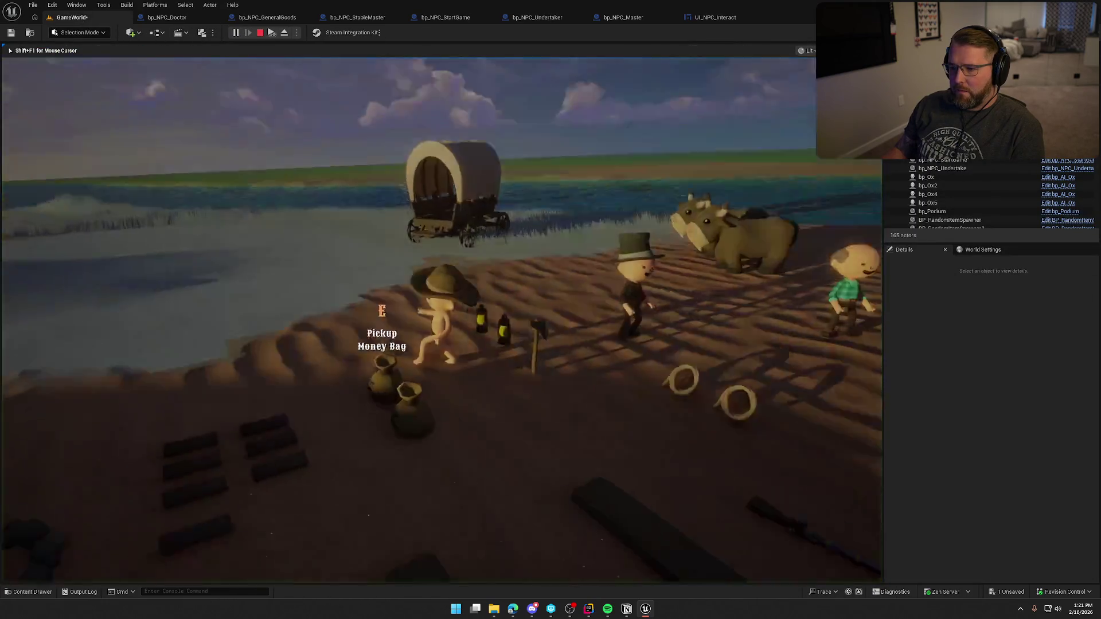
key(w)
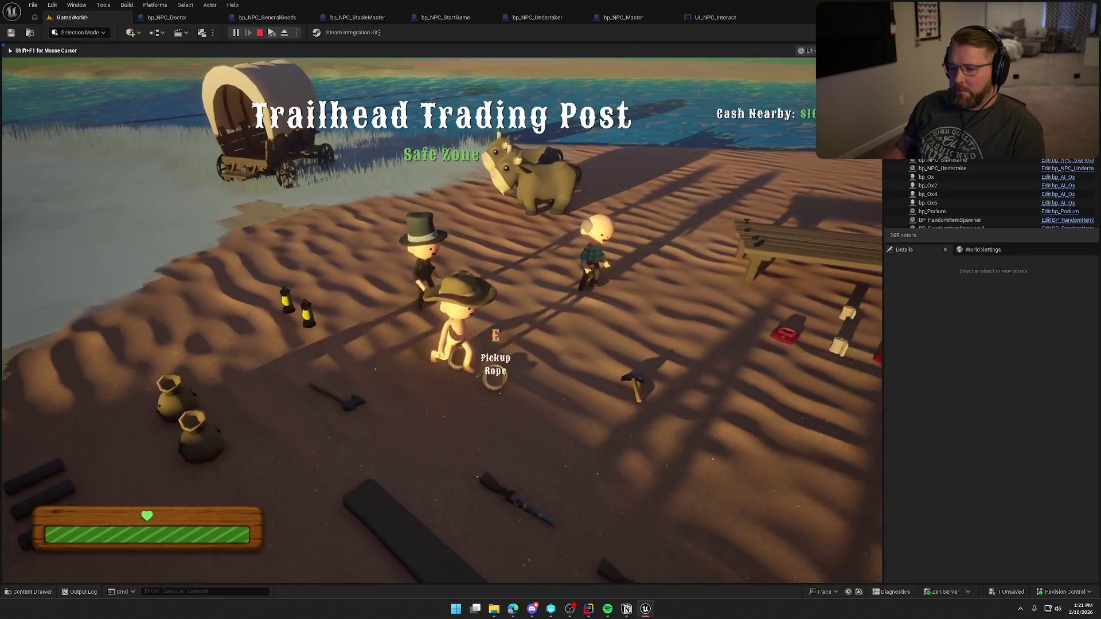
key(w)
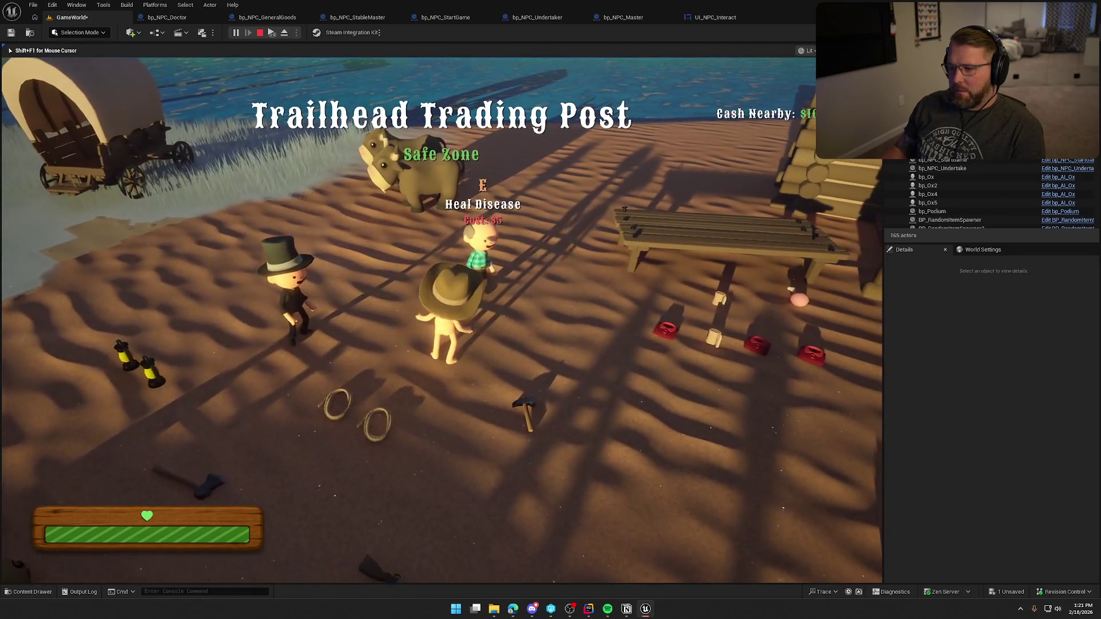
key(w)
key(shift)
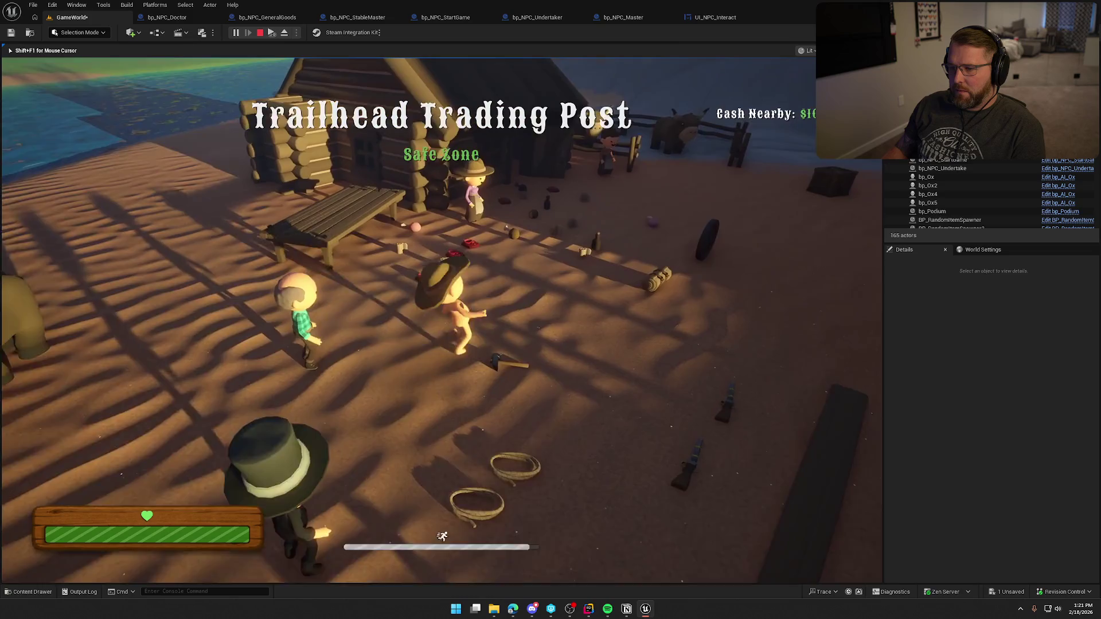
key(w)
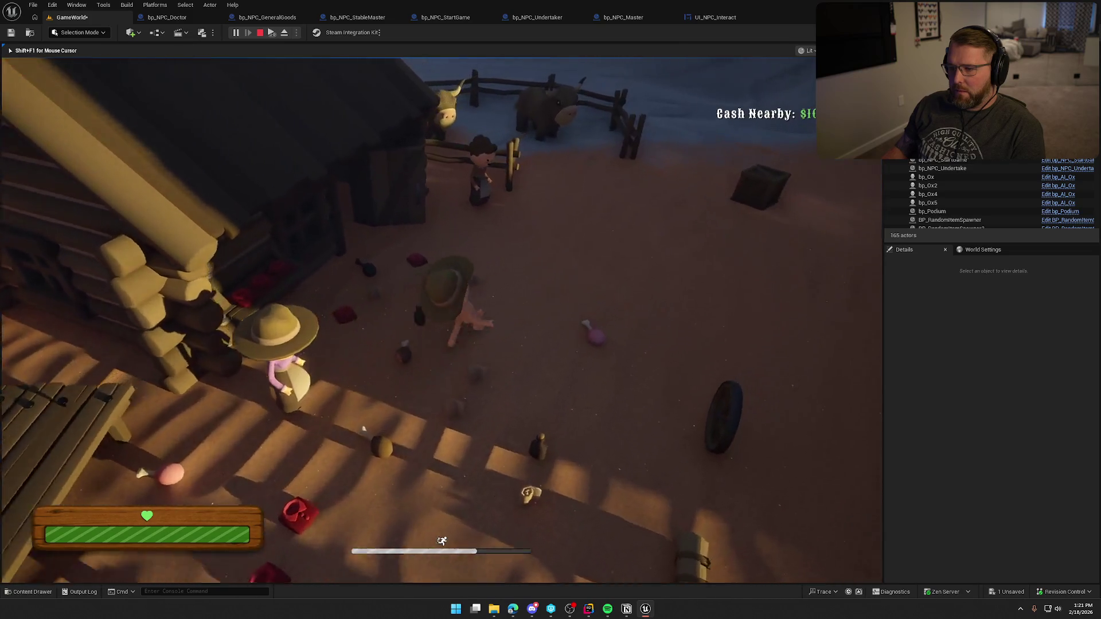
key(w)
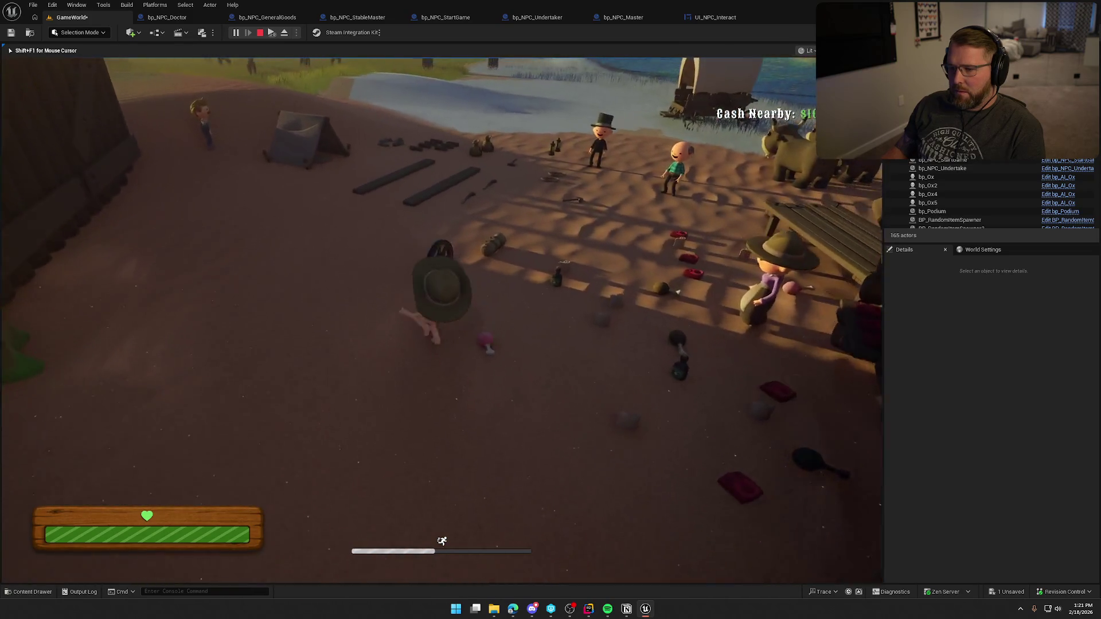
key(w)
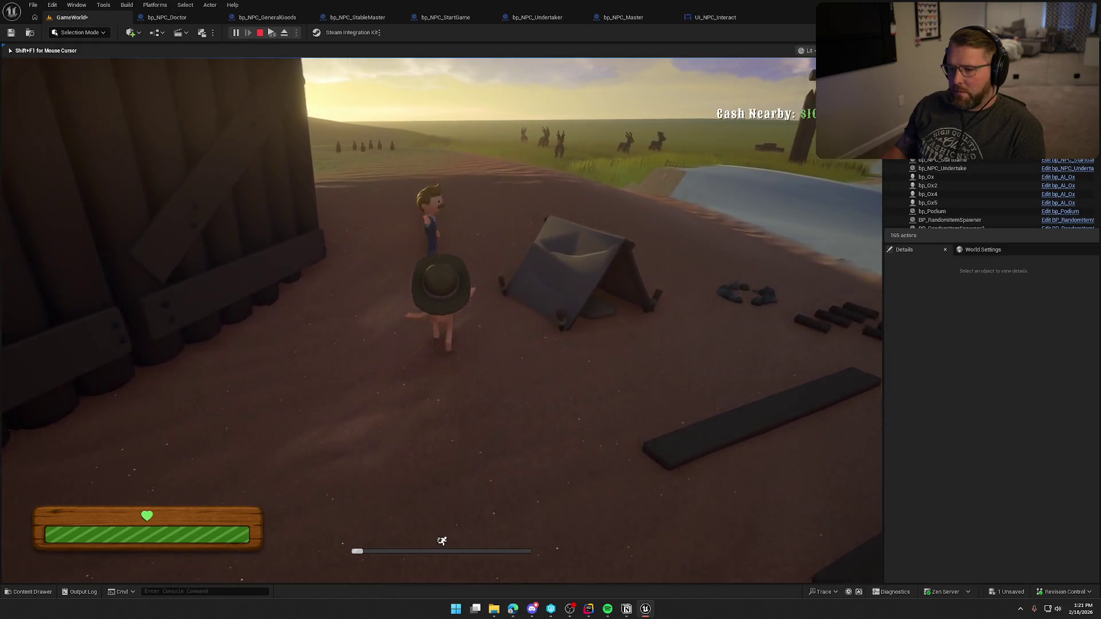
key(w)
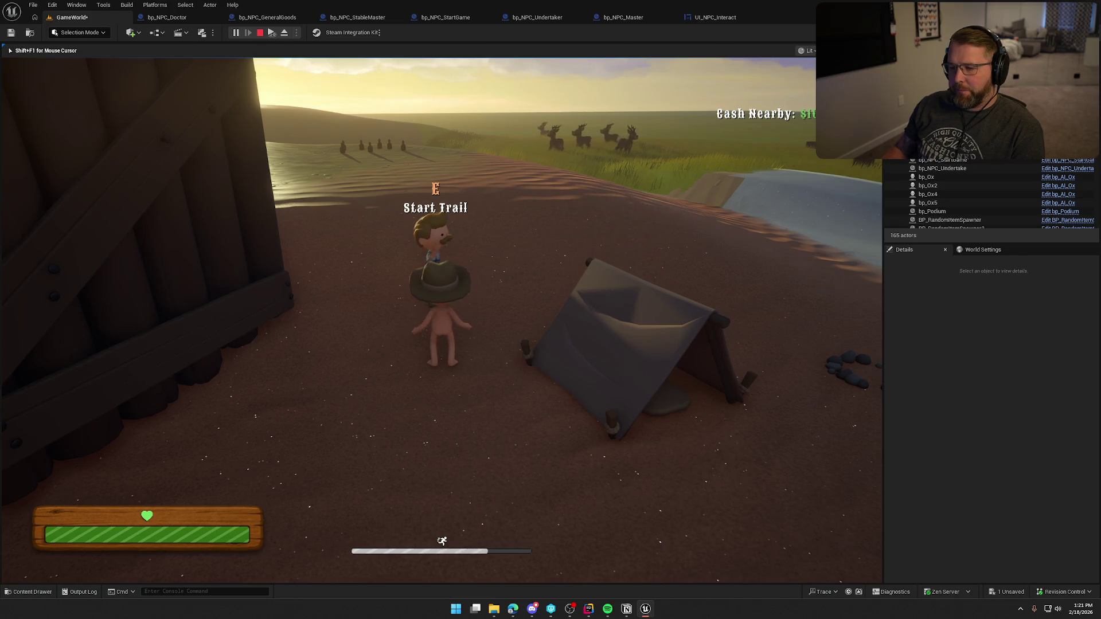
key(Escape)
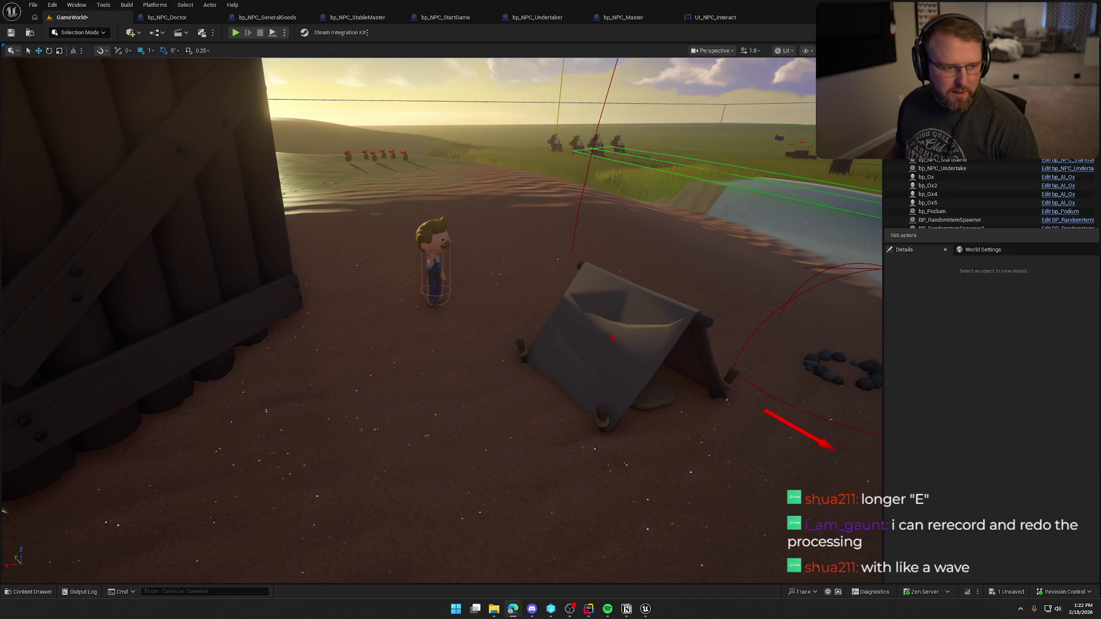
key(alt+Tab)
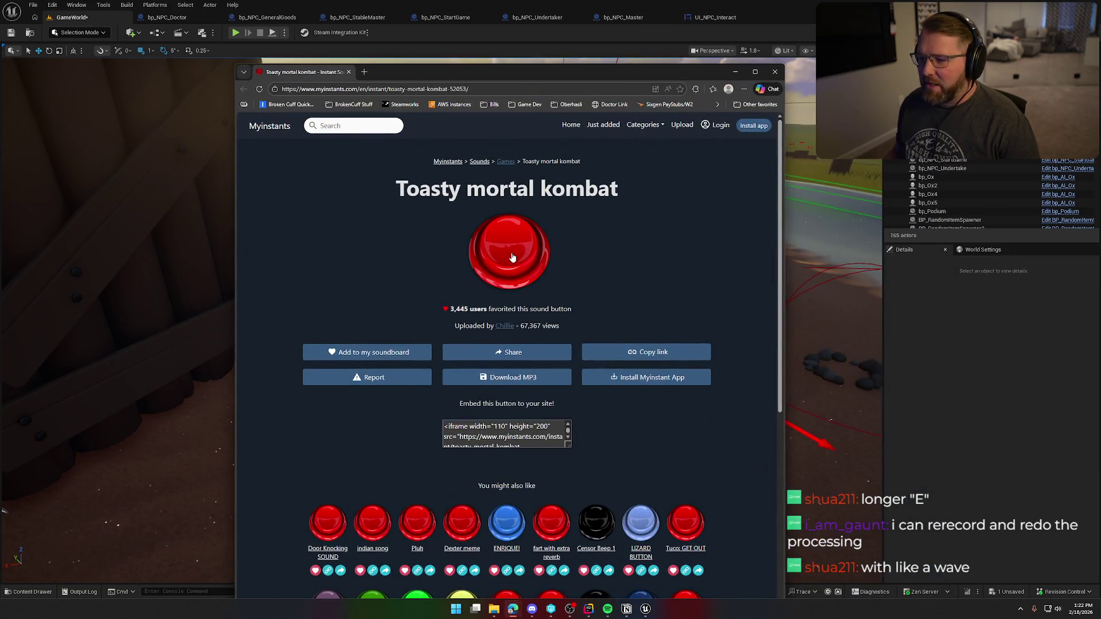
click(512, 258)
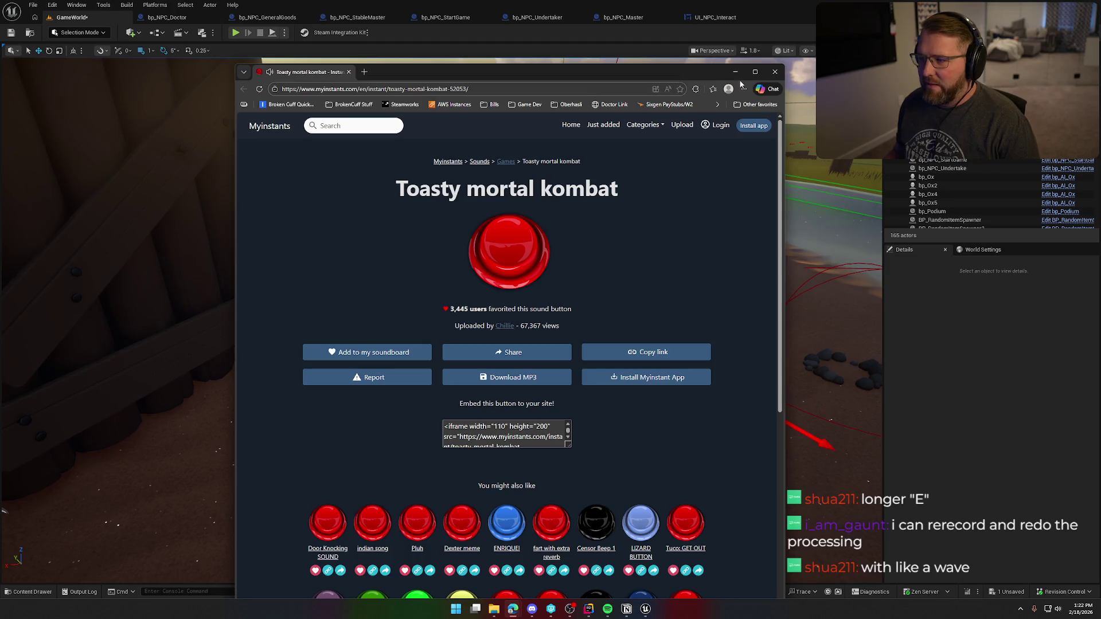
click(775, 72)
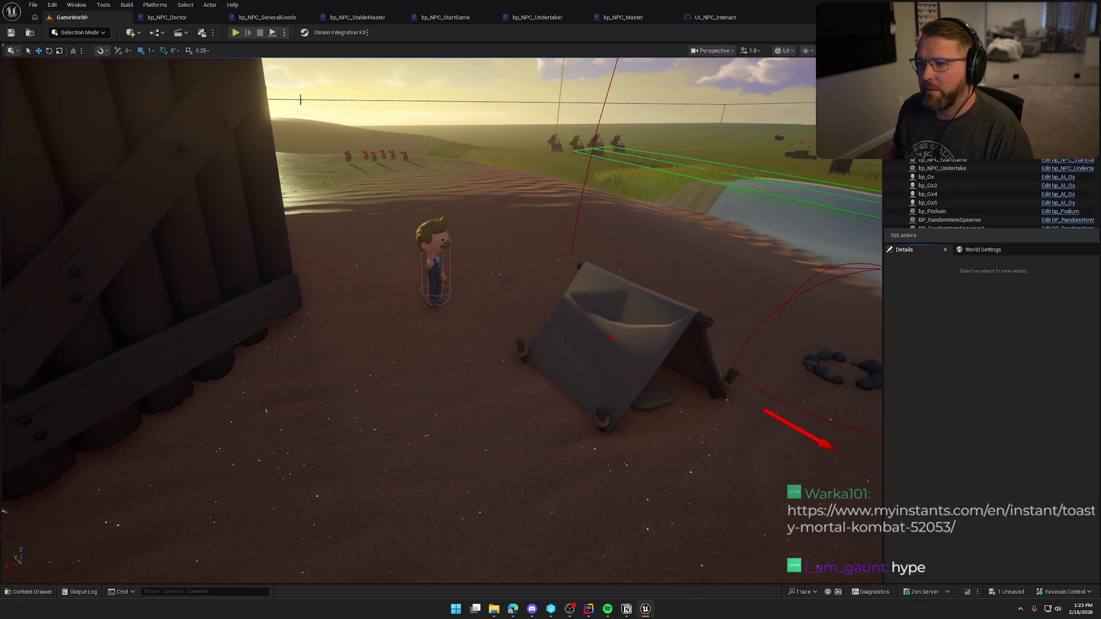
Confirm bp_NPC_GeneralGoods' NPCInteraction Prompt default reads 'Sell Items', leave it unchanged, then open UI_NPC_Interact.
click(167, 17)
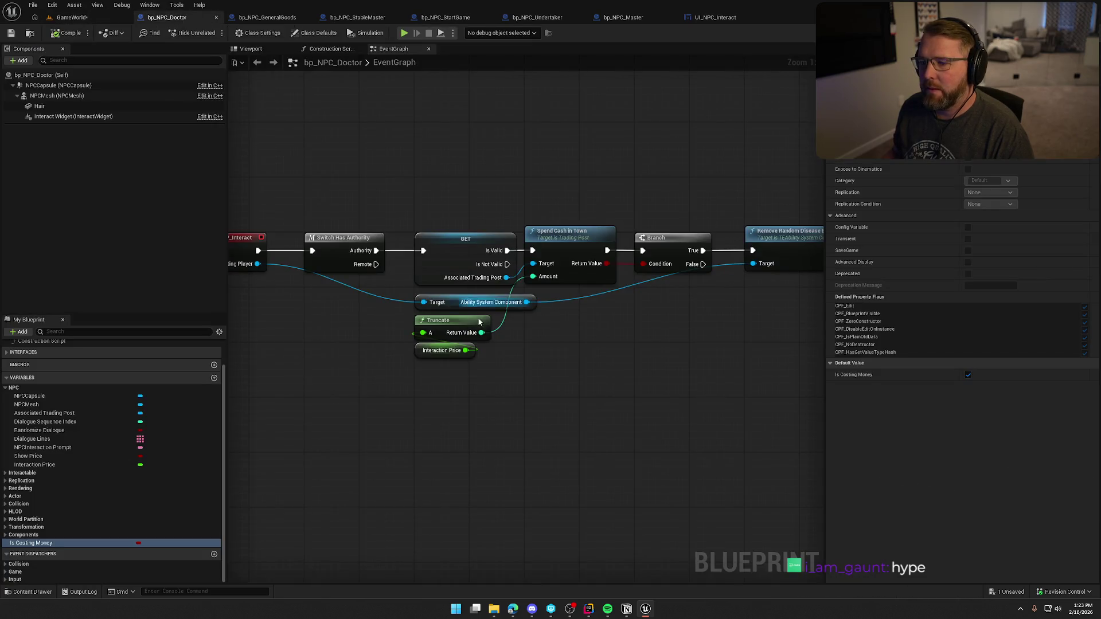
click(265, 17)
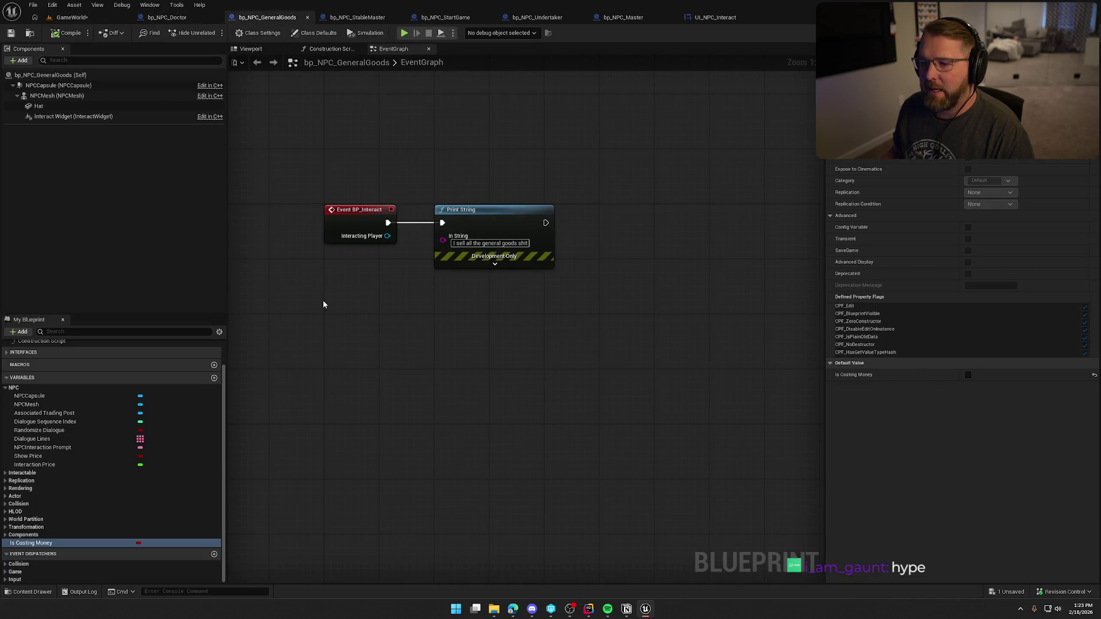
click(49, 448)
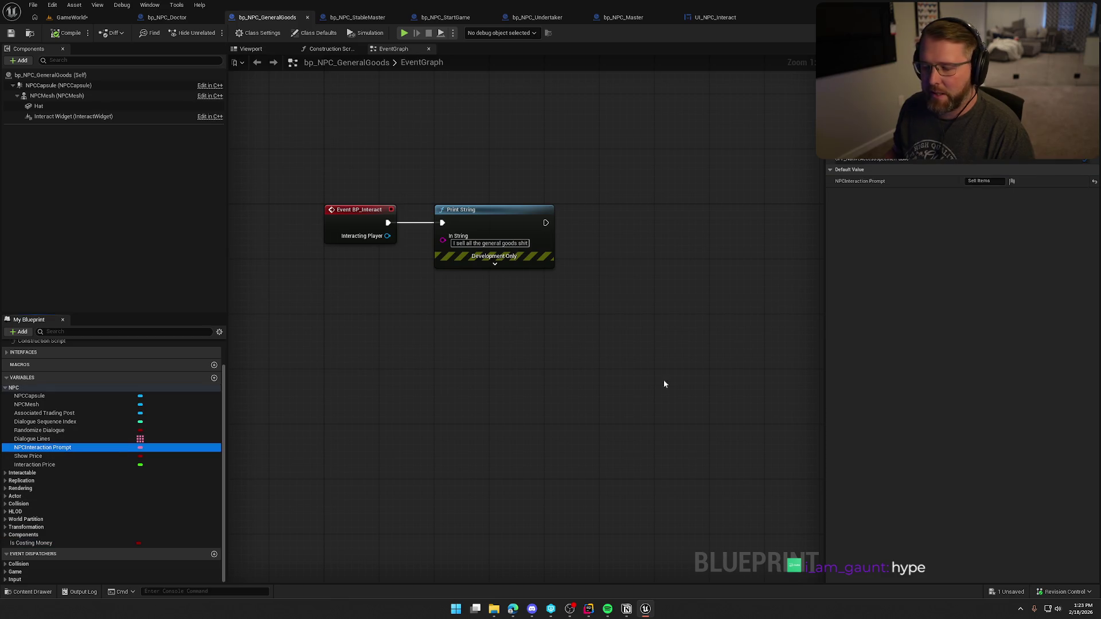
click(980, 182)
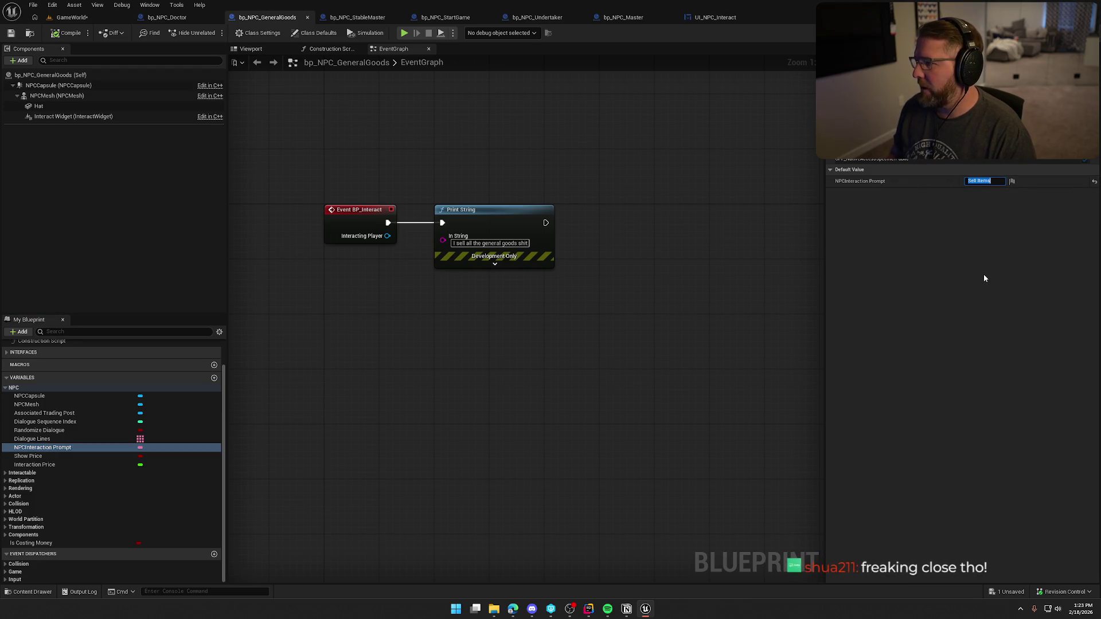
click(978, 182)
key(ctrl+a)
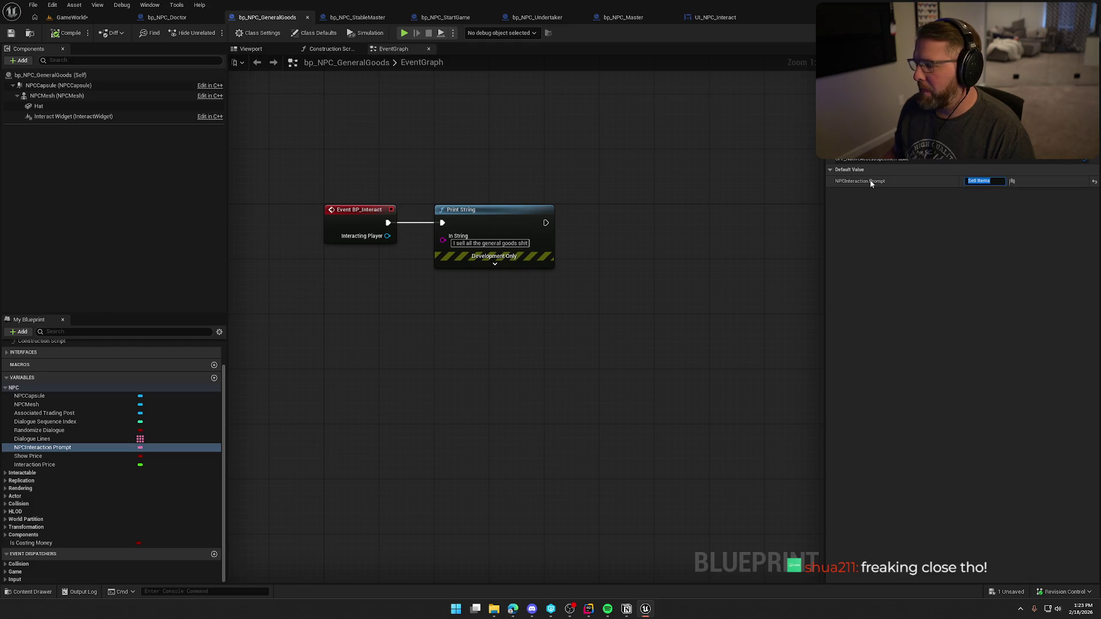
click(624, 203)
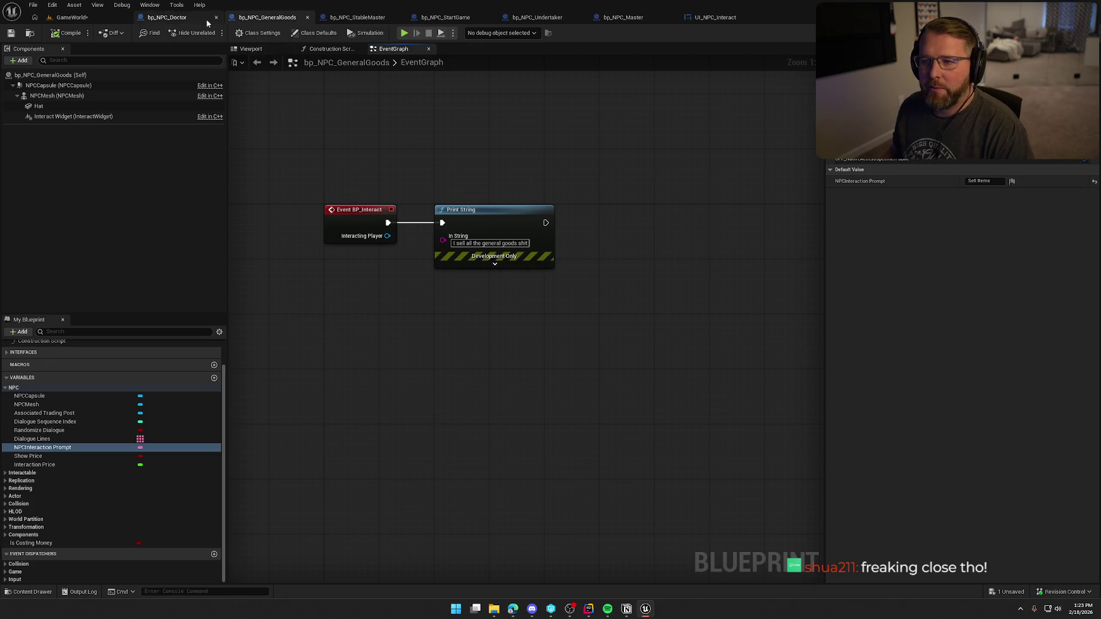
click(711, 17)
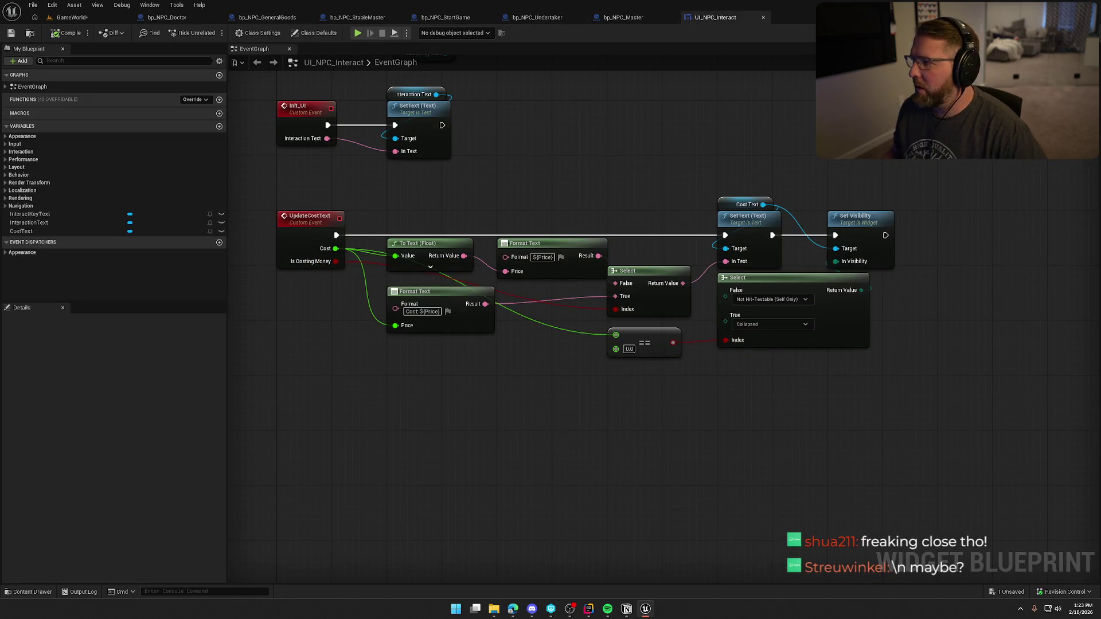
In the Designer, enable Auto Wrap Text on the Talk label with Wrap Text At 50.
click(1061, 33)
click(480, 341)
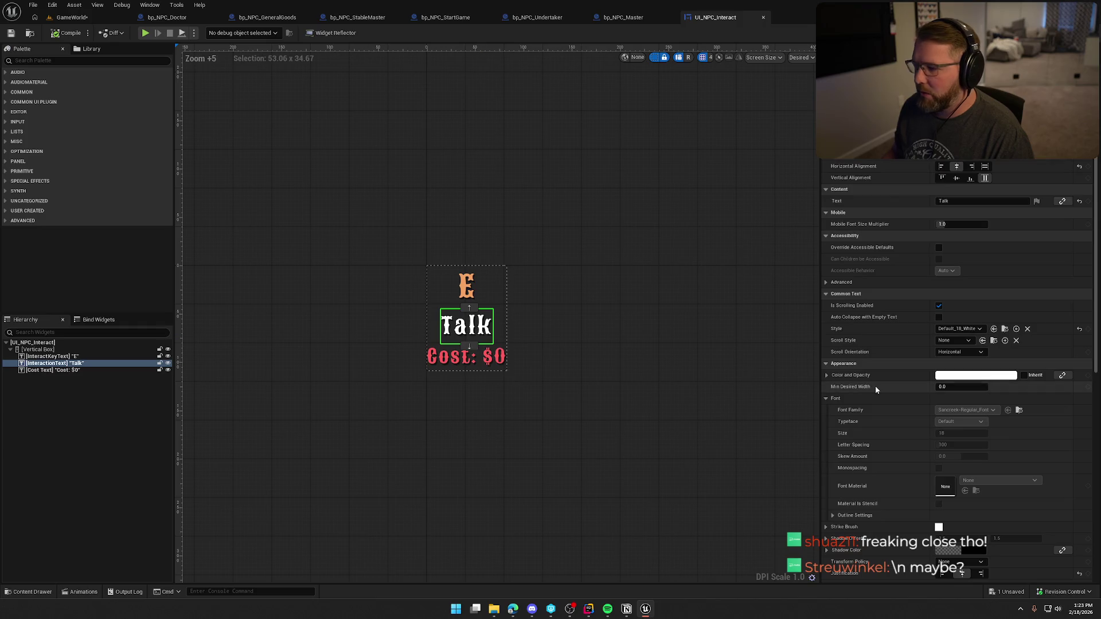
scroll(933, 389, down, 10)
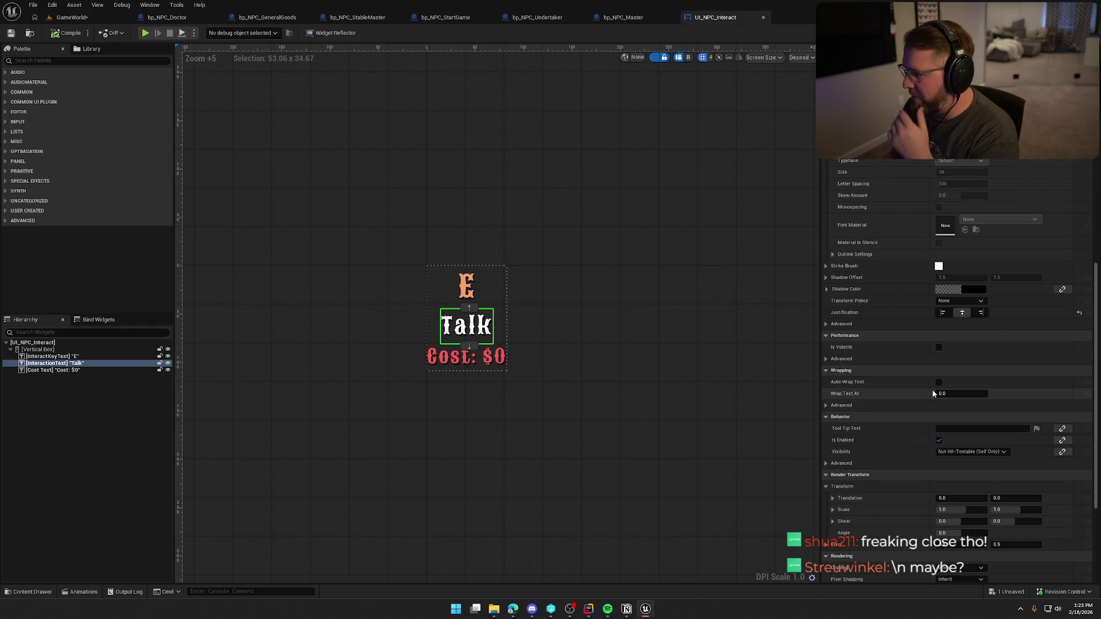
click(938, 382)
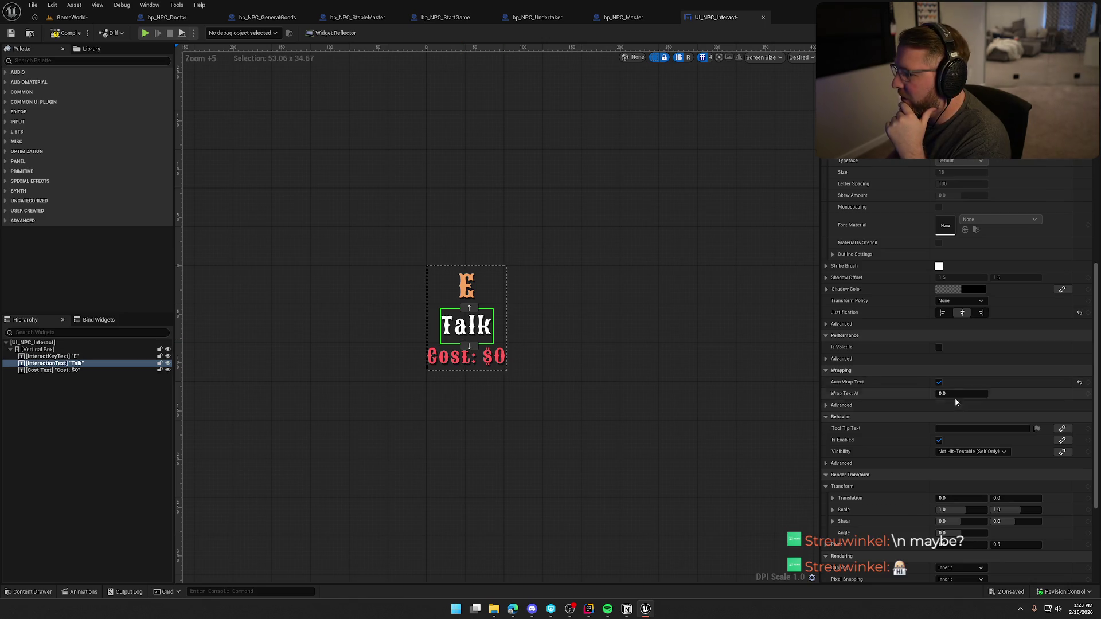
text(50)
key(Return)
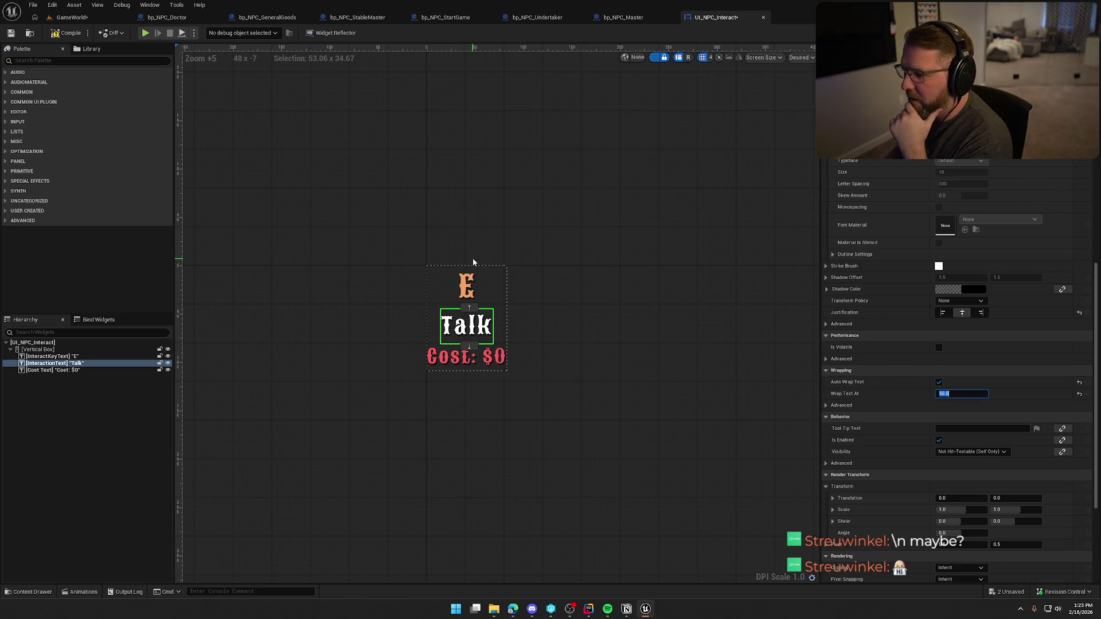
Playtest GameWorld, walking to the trading post and Start Trail NPCs to check their wrapped prompts.
click(71, 20)
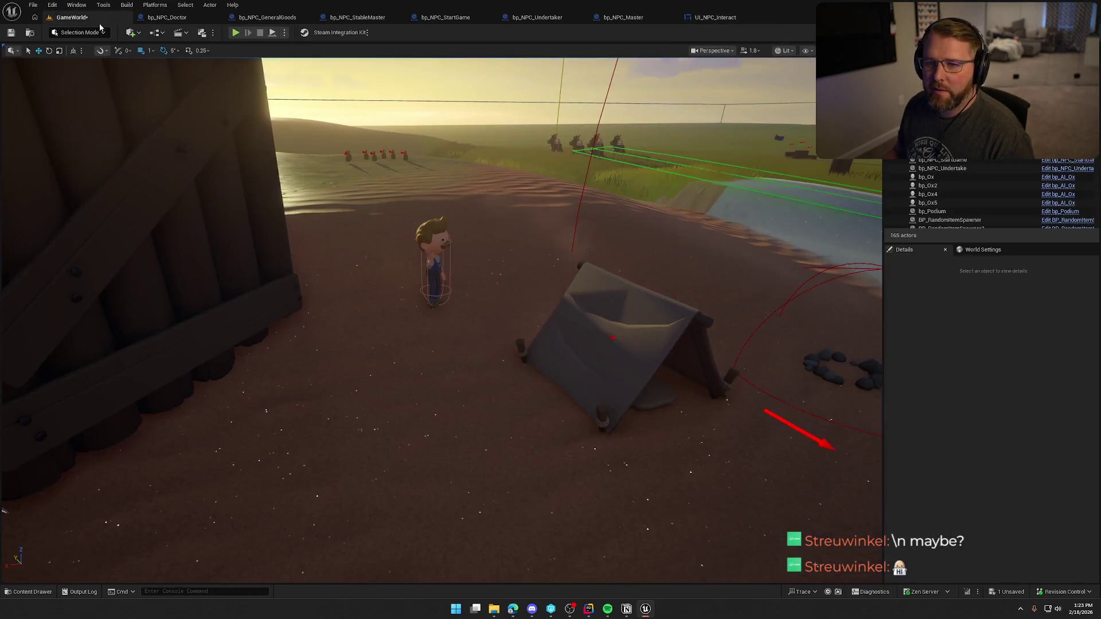
click(236, 33)
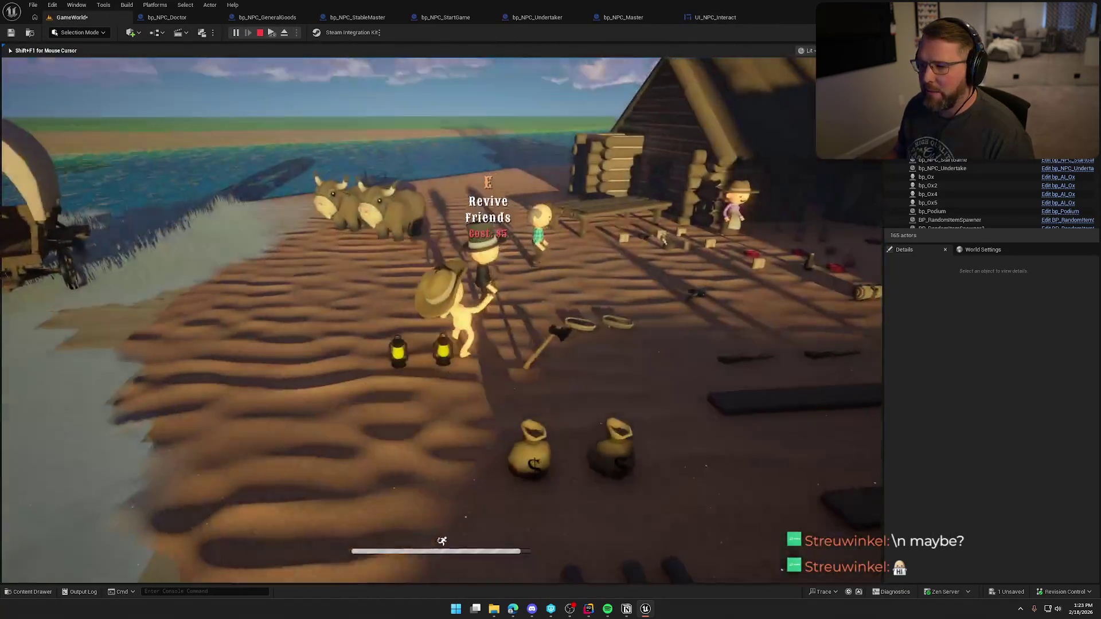
key(w)
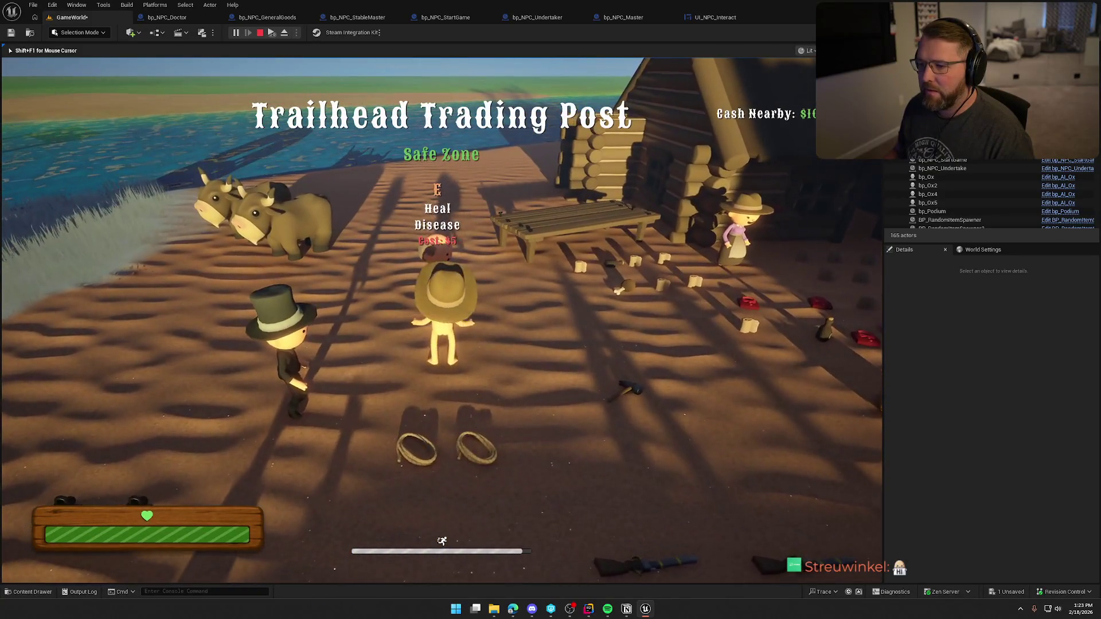
key(w)
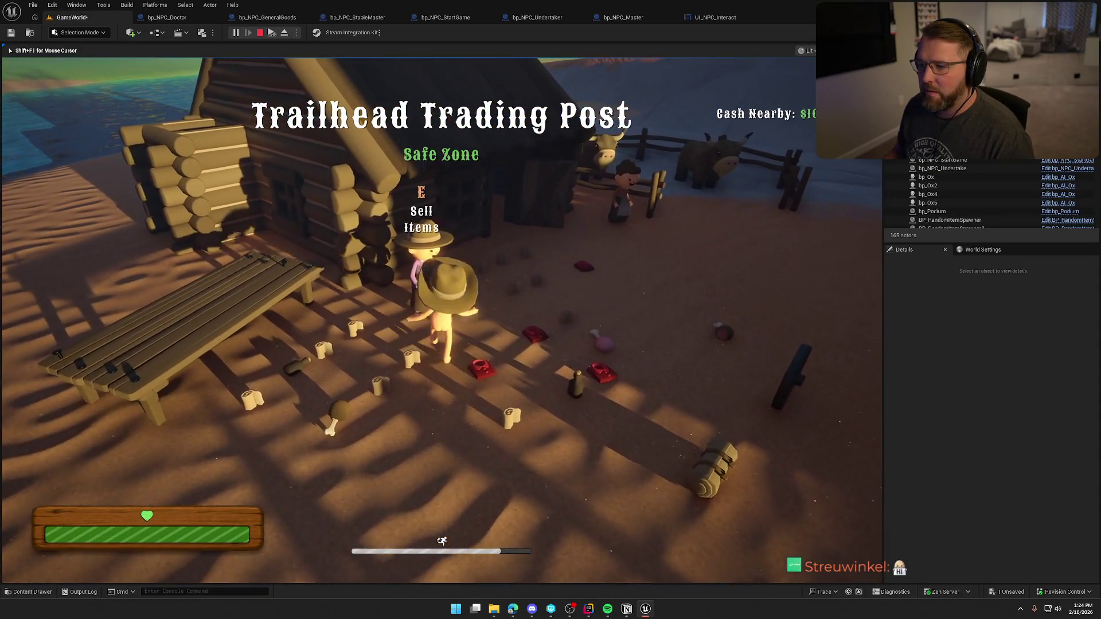
key(w)
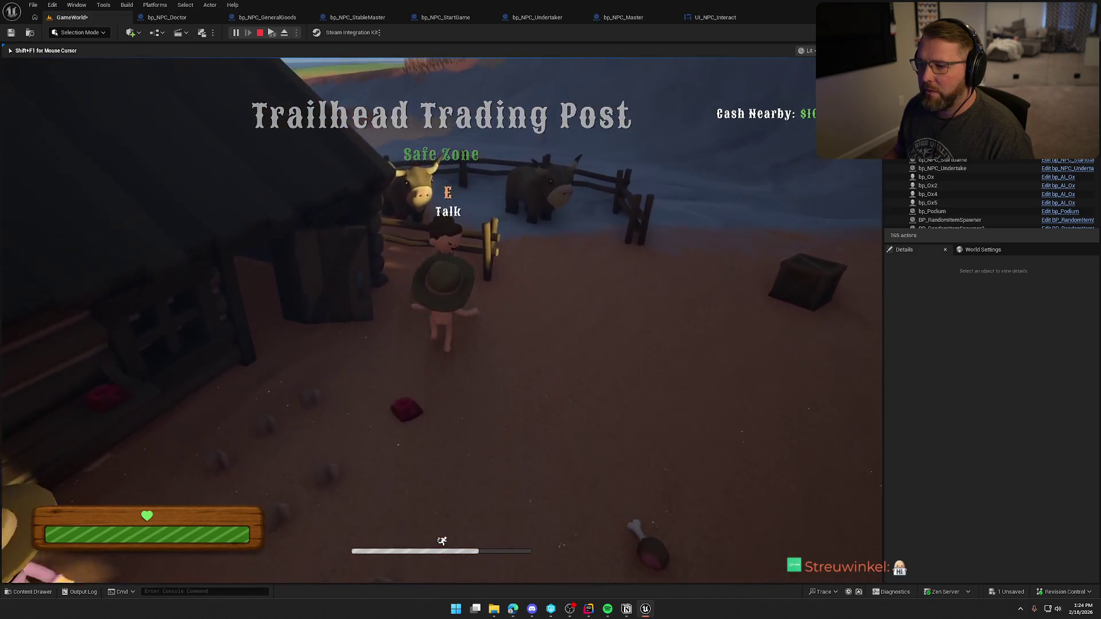
key(w)
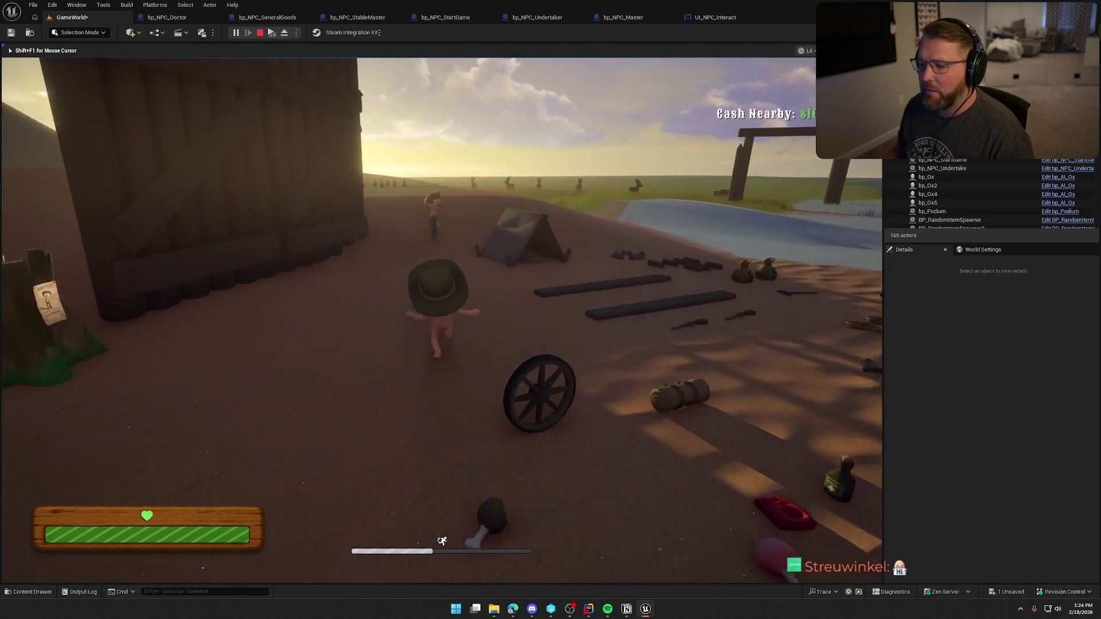
key(w)
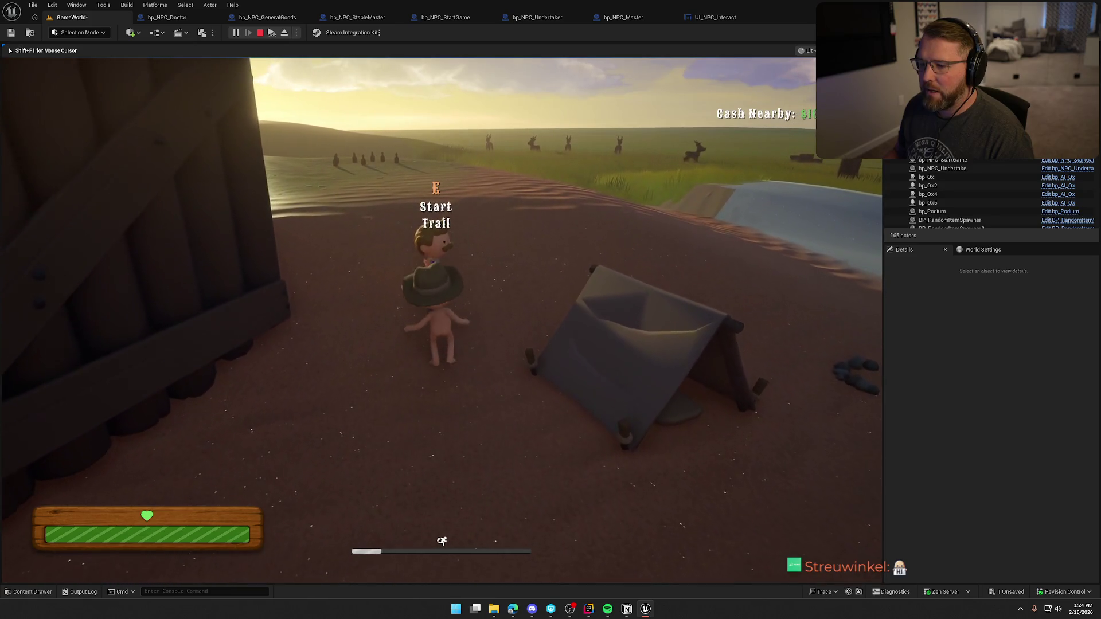
key(w)
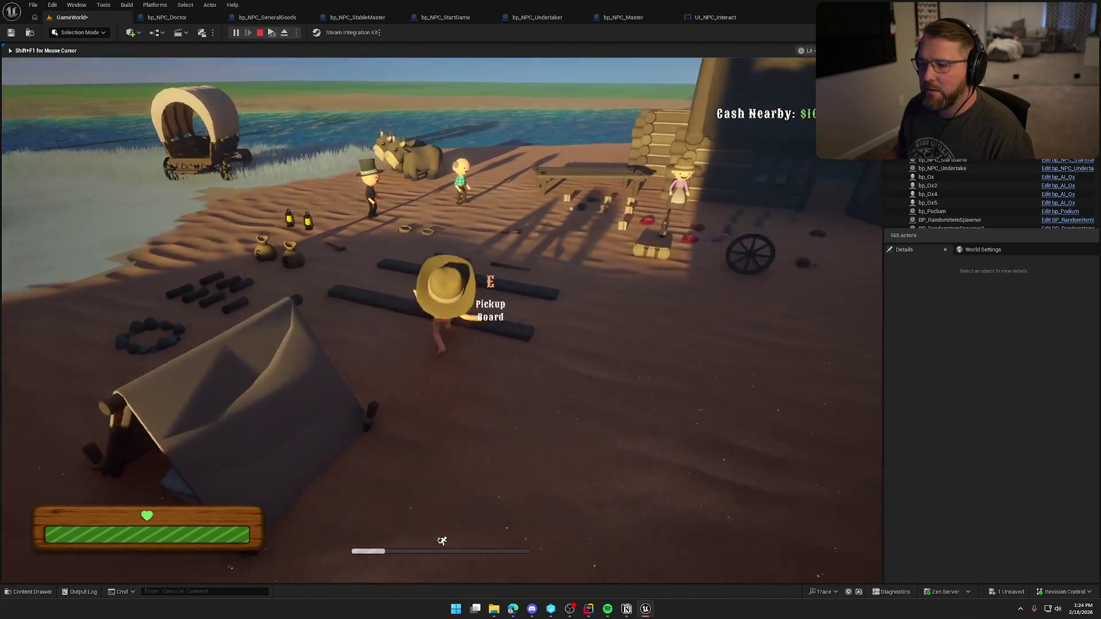
key(w)
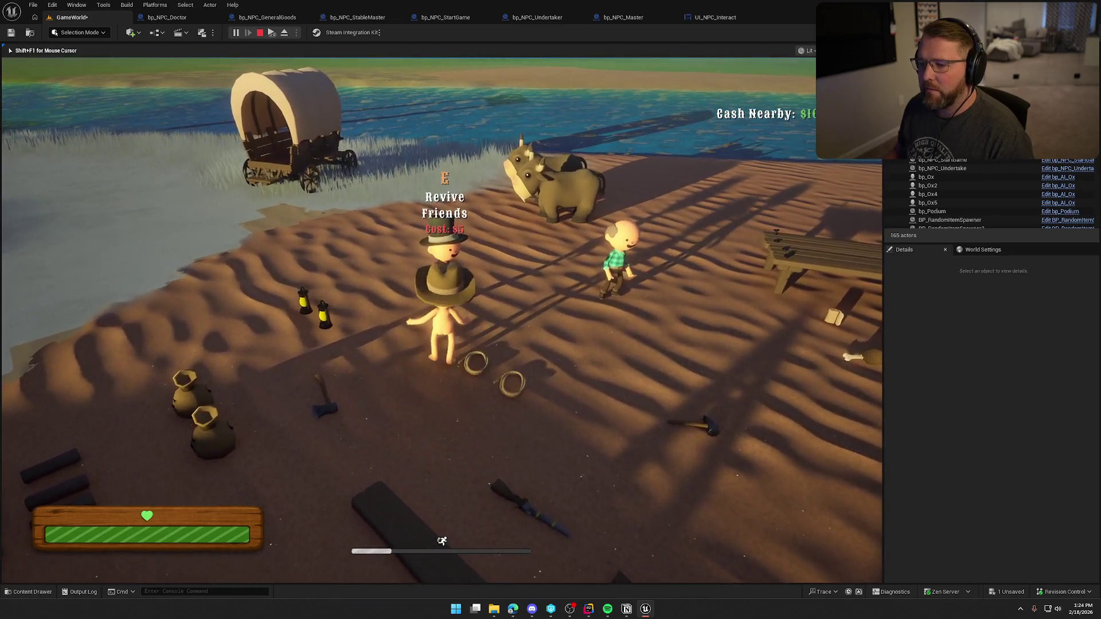
key(Escape)
In bp_NPC_Undertaker's event graph, delete the prompt-setting node and wire BeginPlay to Parent: BeginPlay.
click(533, 18)
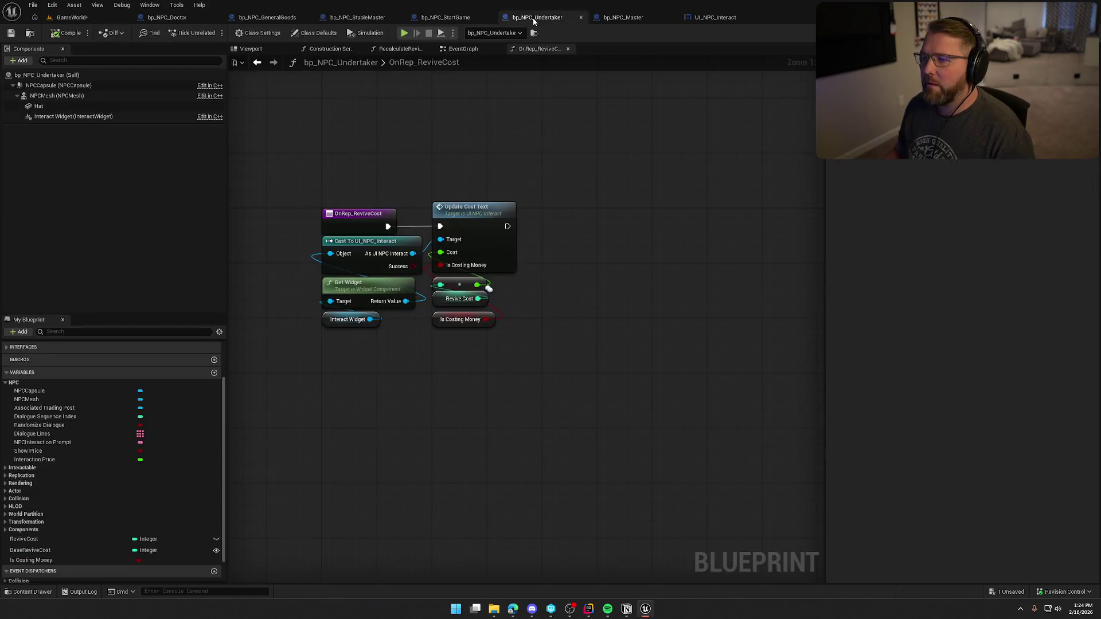
click(463, 49)
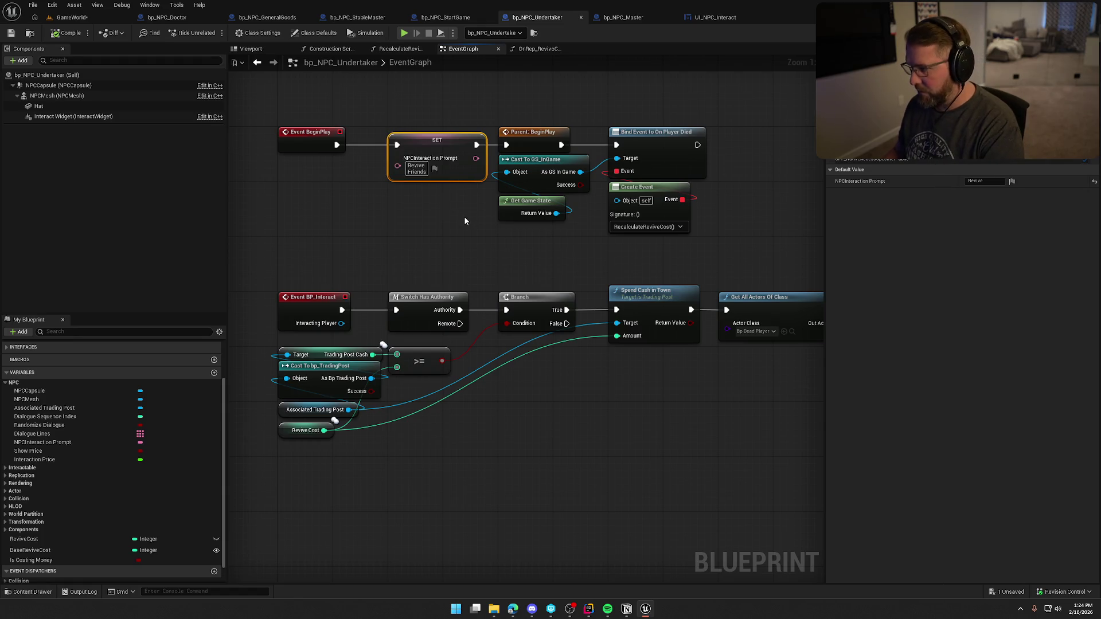
double_click(416, 166)
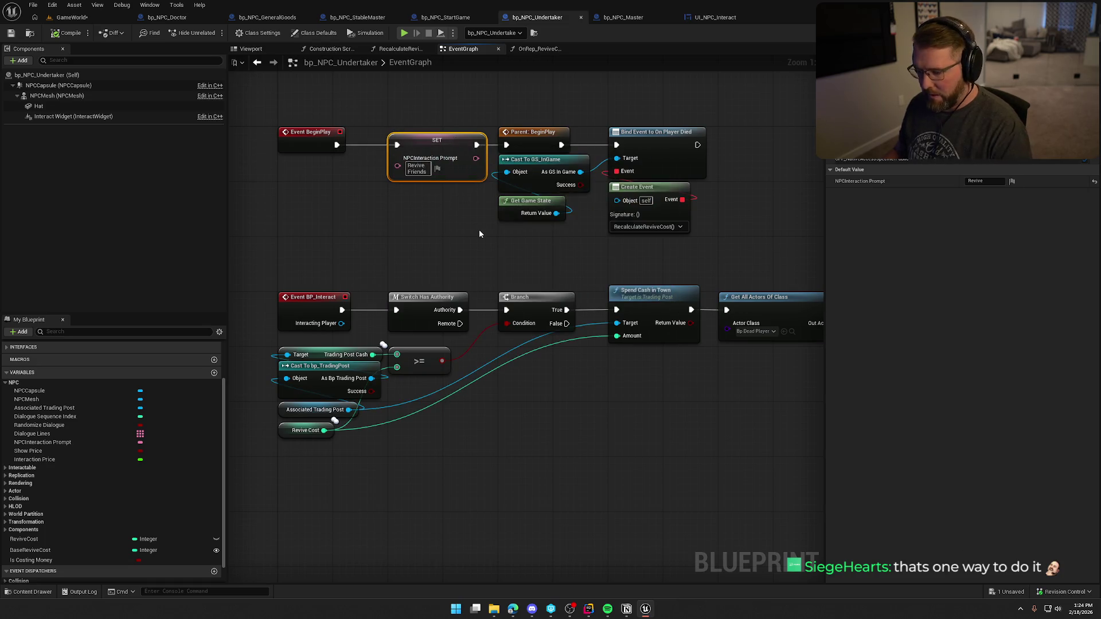
key(Delete)
drag(463, 107, 706, 241)
mouse_move(508, 144)
mouse_down()
mouse_move(336, 144)
mouse_move(417, 132)
mouse_up()
Set the NPCInteraction Prompt variable's default value to 'Revive Friends'.
click(421, 108)
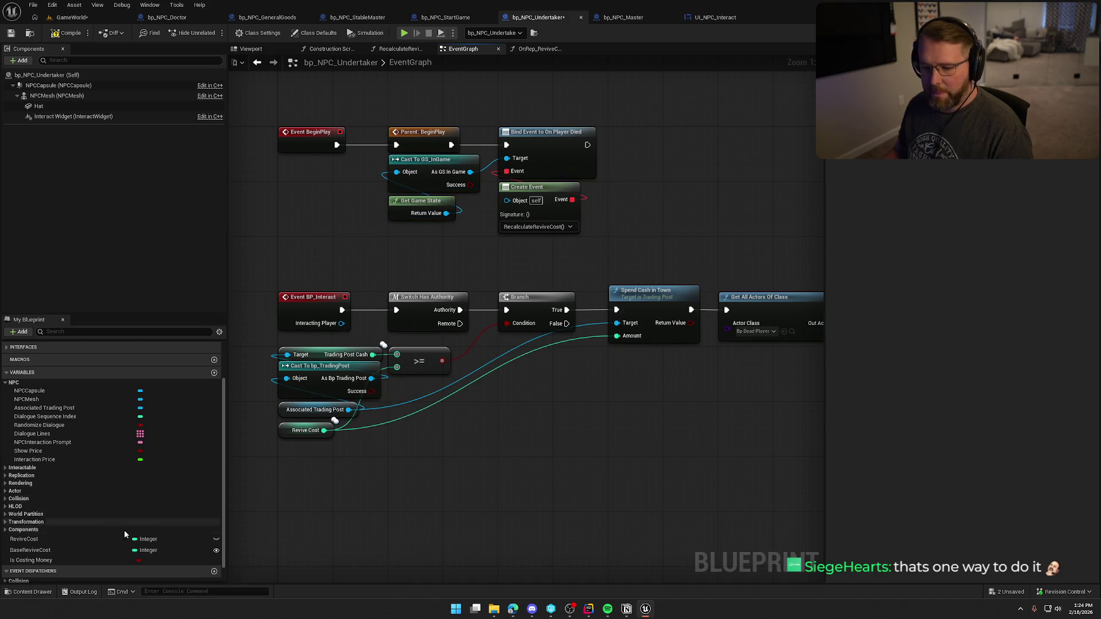
click(42, 442)
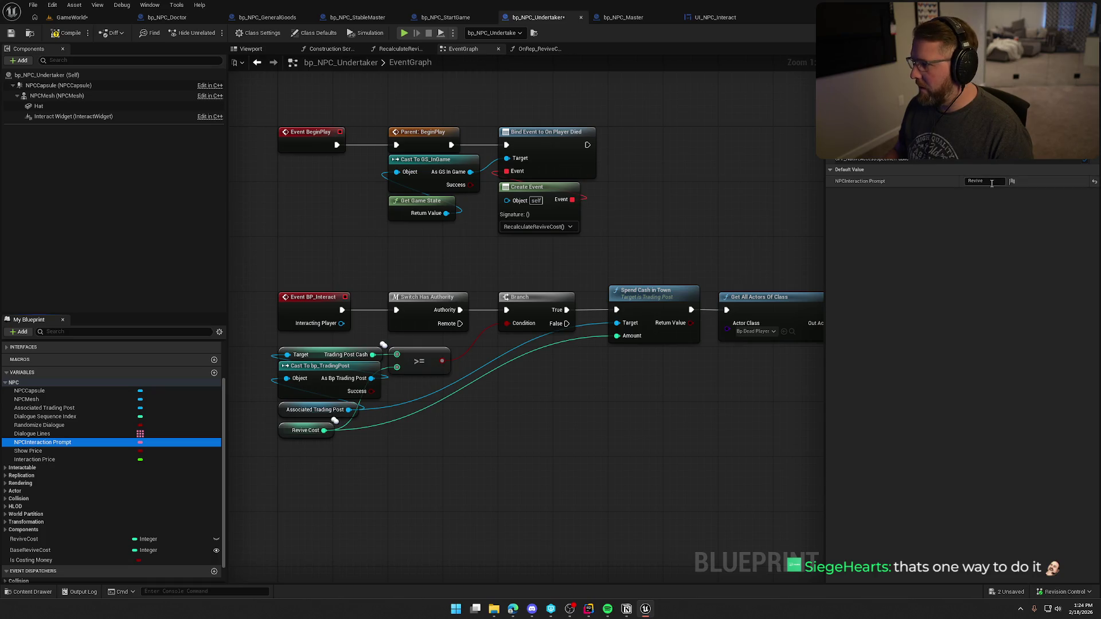
click(992, 183)
text(ReviveFriends)
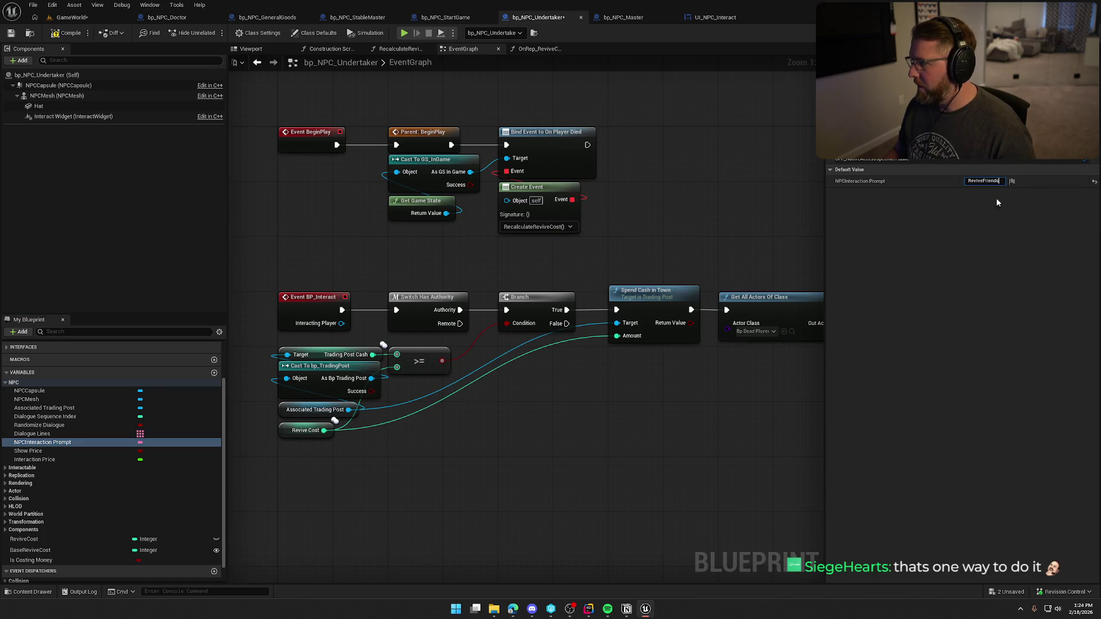
key(Left)
key(Left)
key(Left)
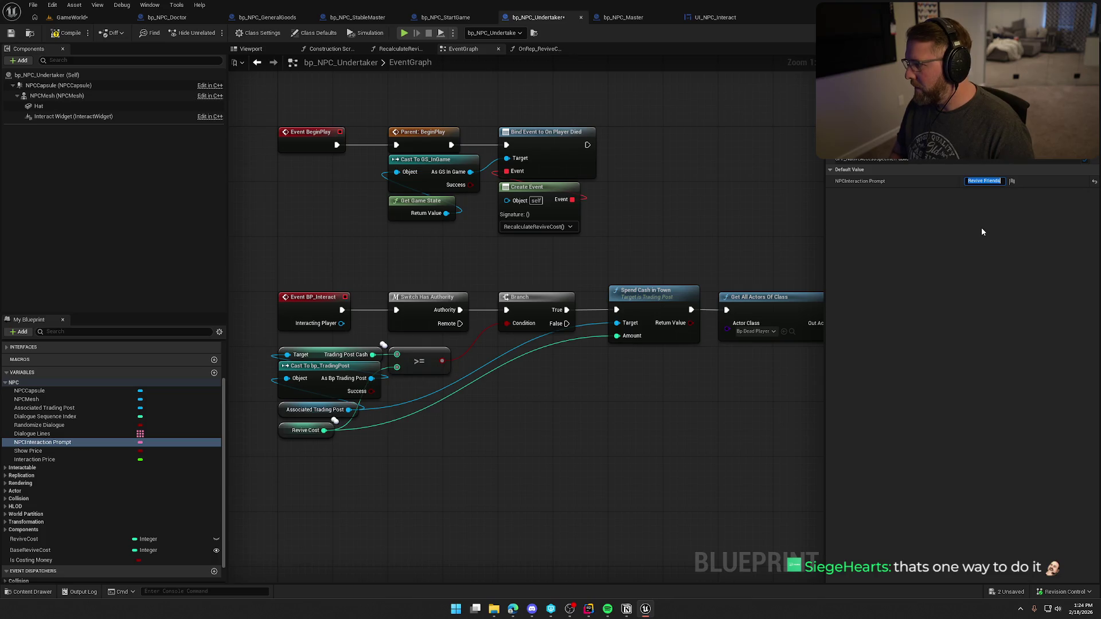
key(Return)
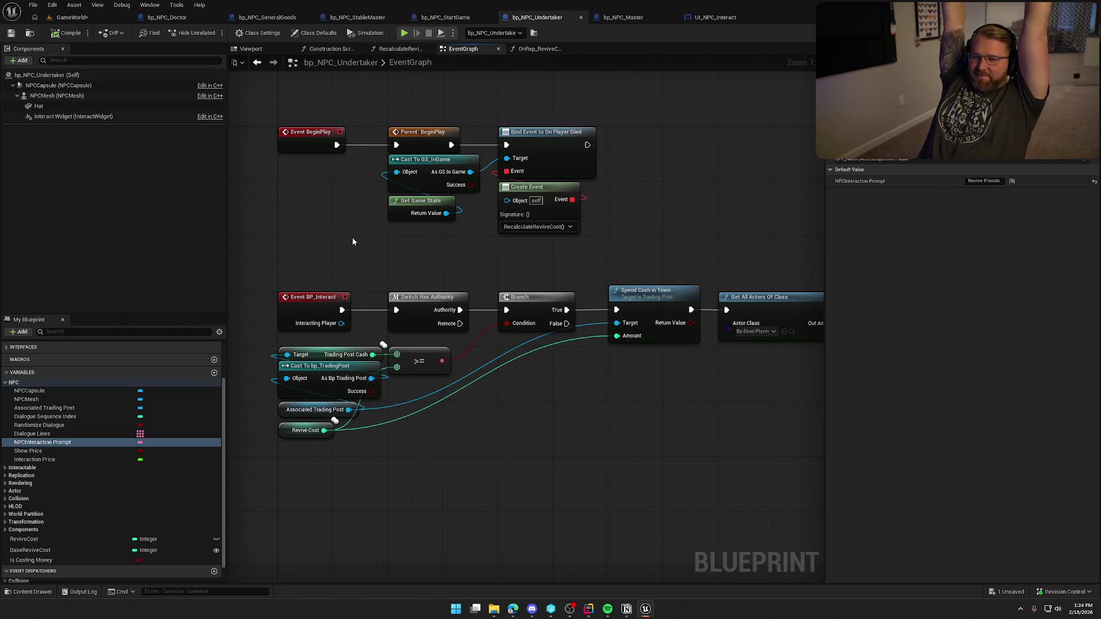
Playtest GameWorld, visiting the doctor, Undertaker, shopkeeper and Start Trail NPCs to read their prompts.
click(72, 17)
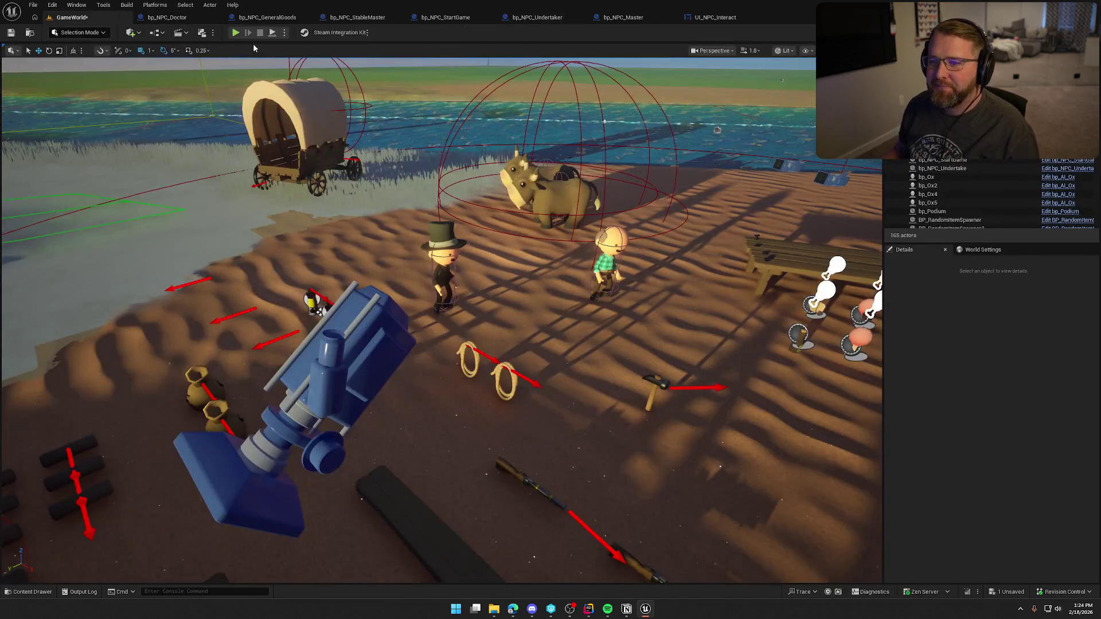
click(235, 33)
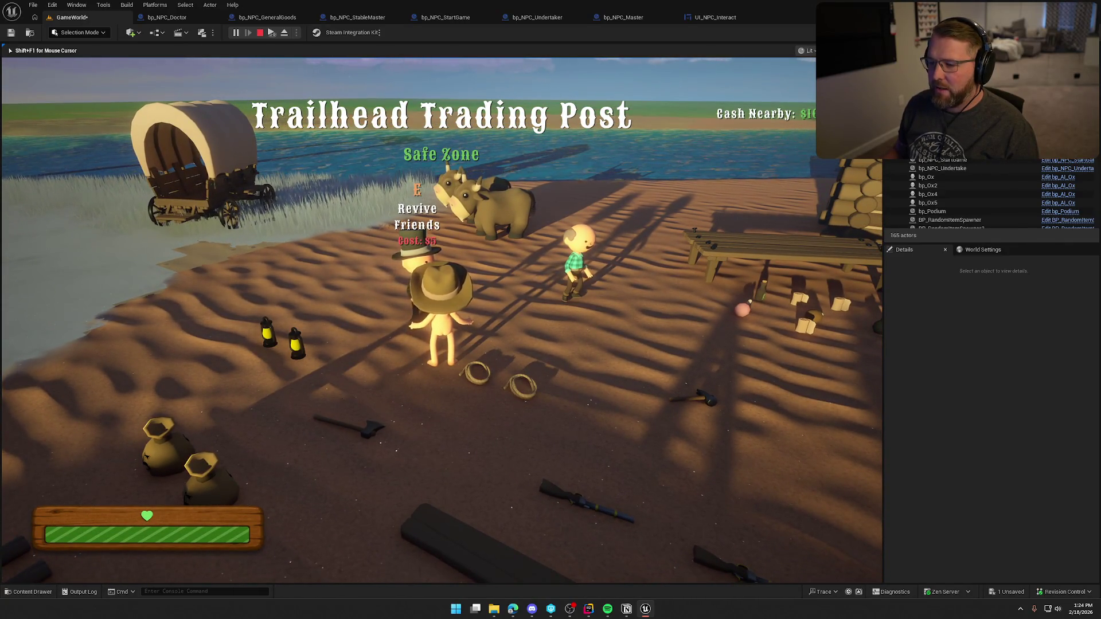
key(shift+w)
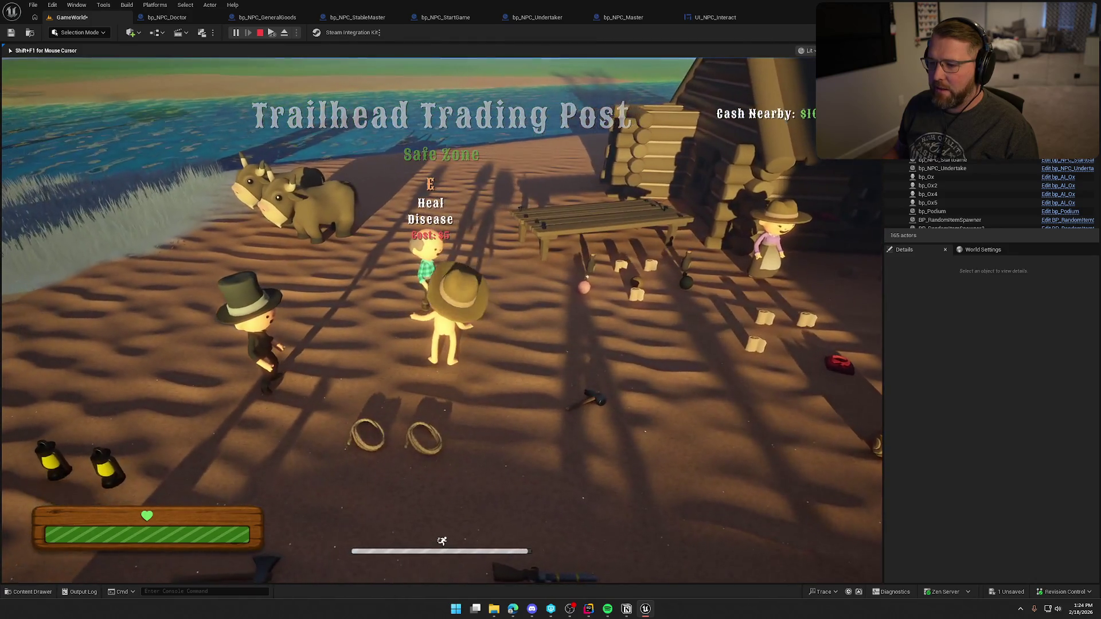
key(a)
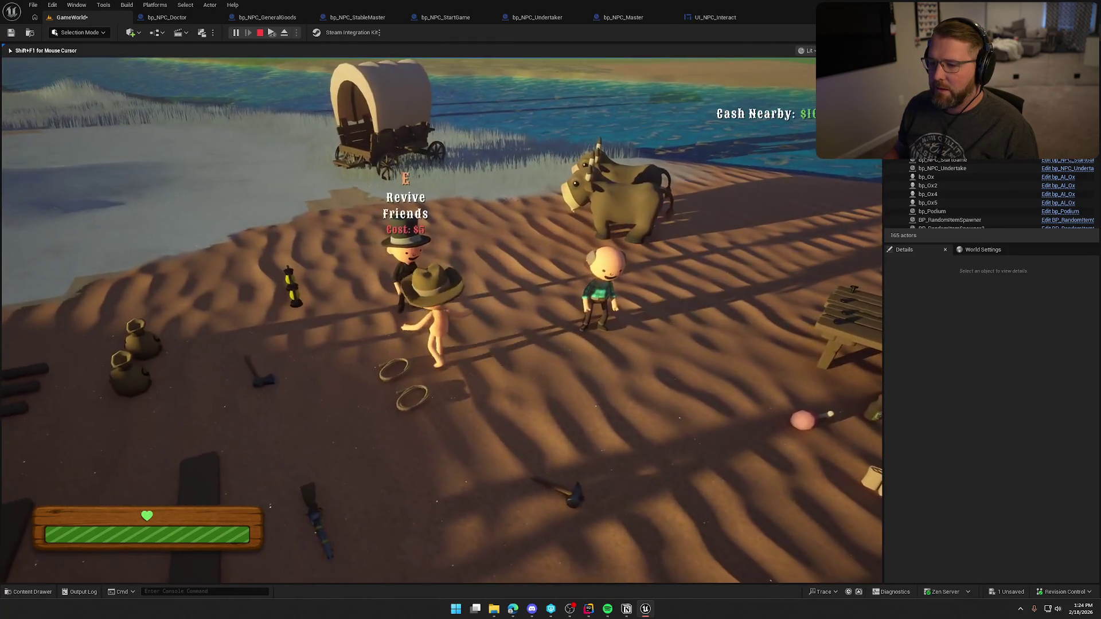
key(w)
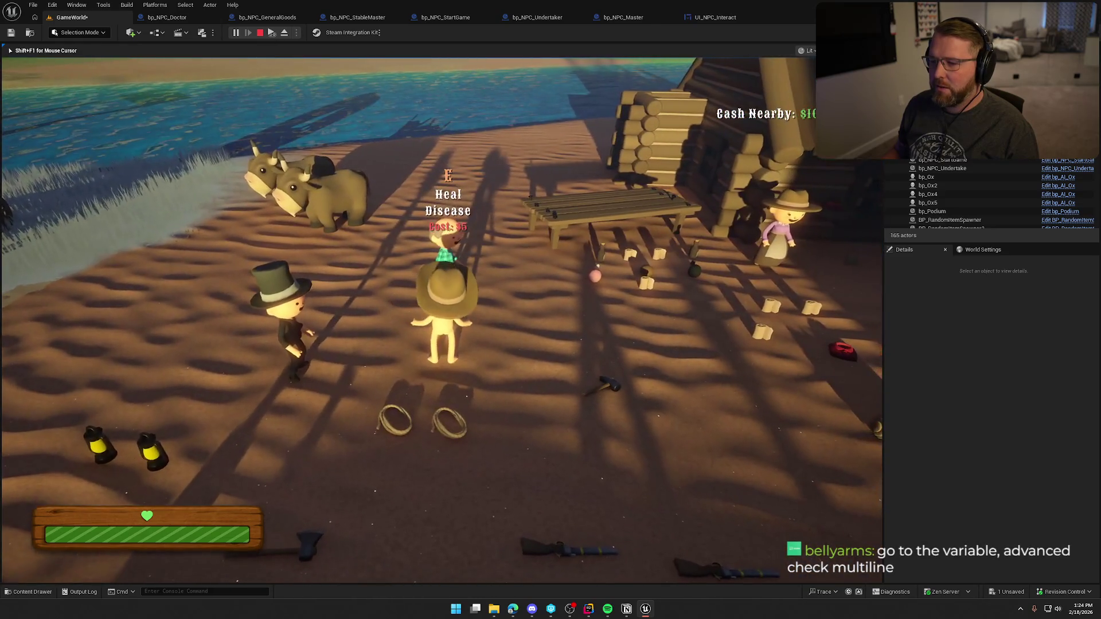
key(shift+w)
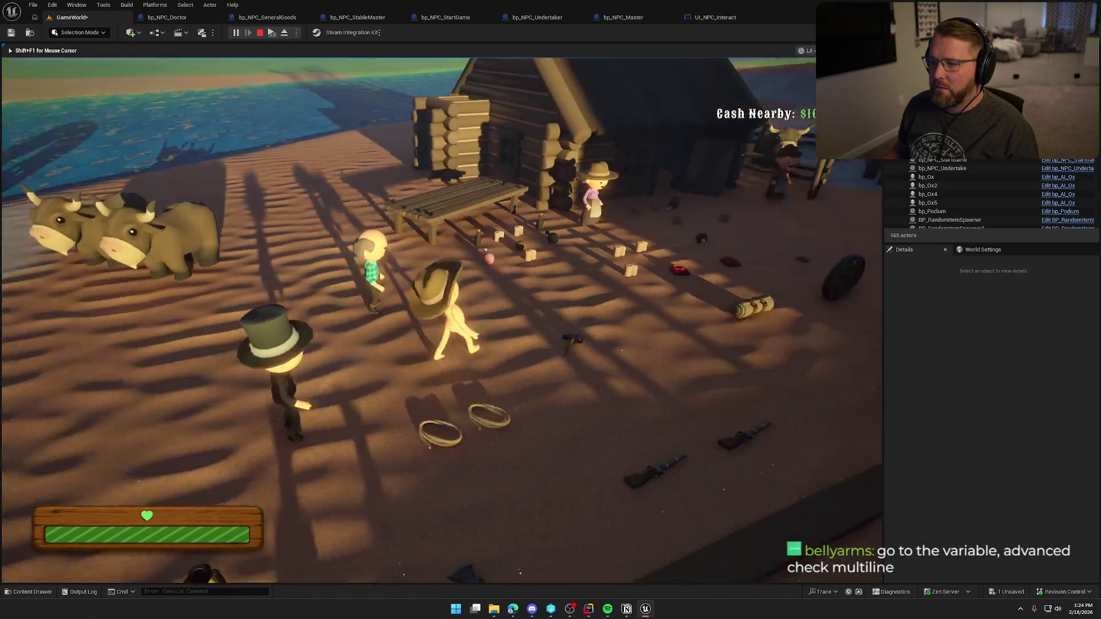
key(shift+w)
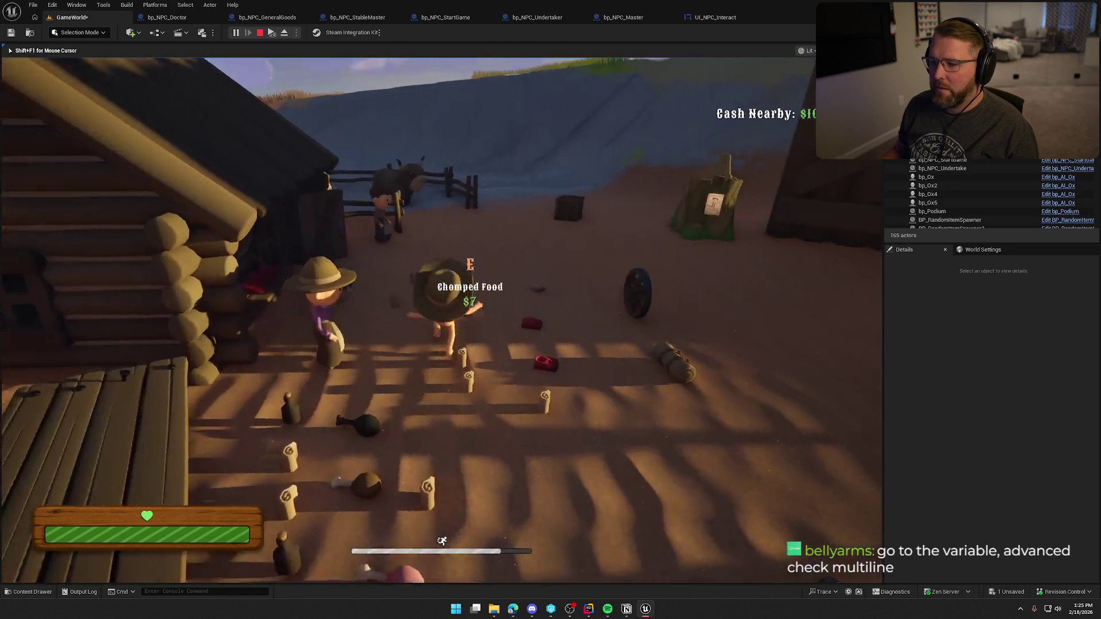
key(shift+w)
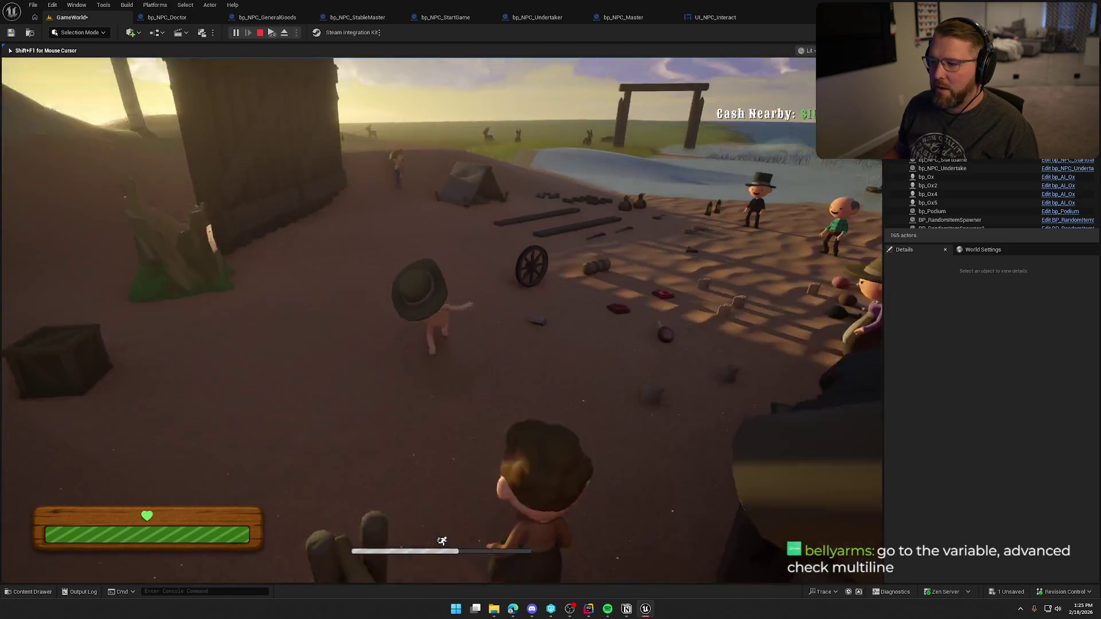
key(w)
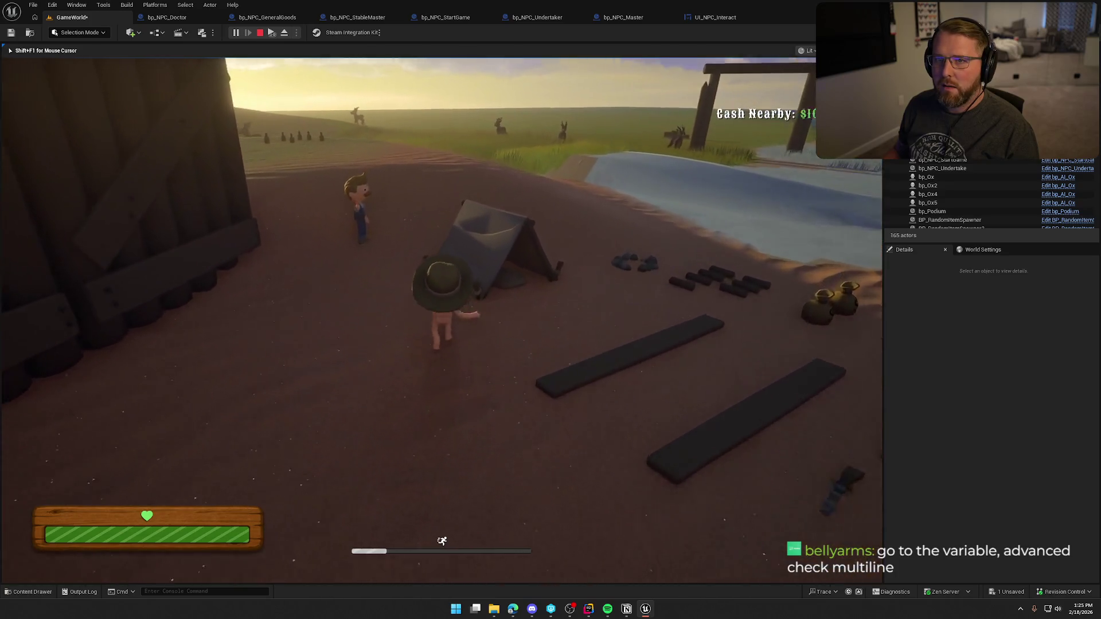
key(shift+F1)
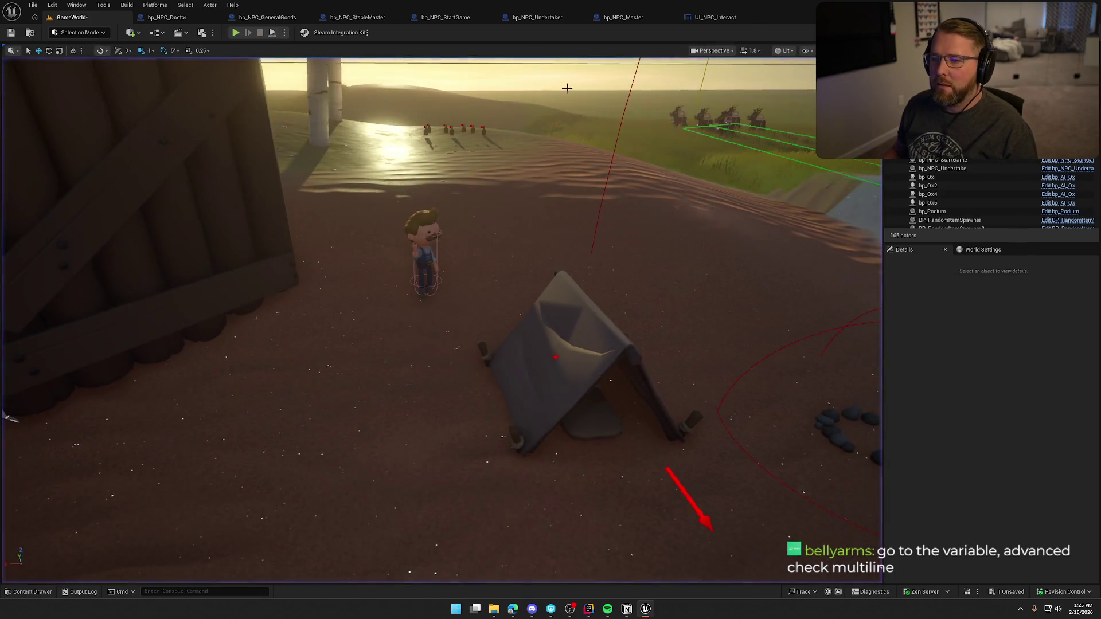
Check bp_NPC_Master's NPCInteraction Prompt default value, Talk, in its EventGraph.
click(623, 17)
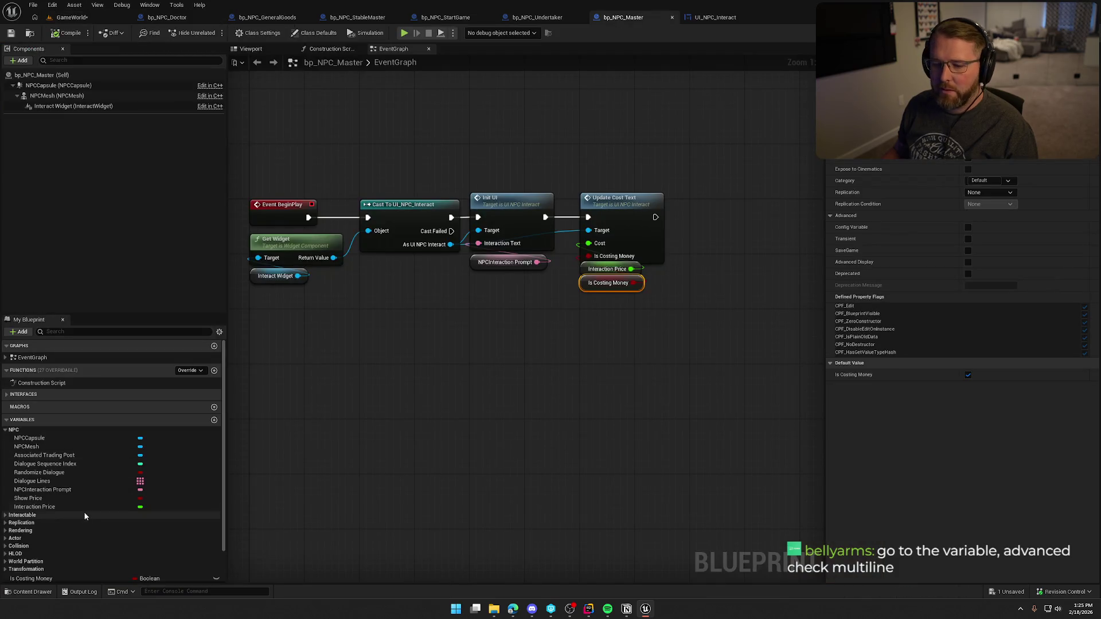
click(49, 490)
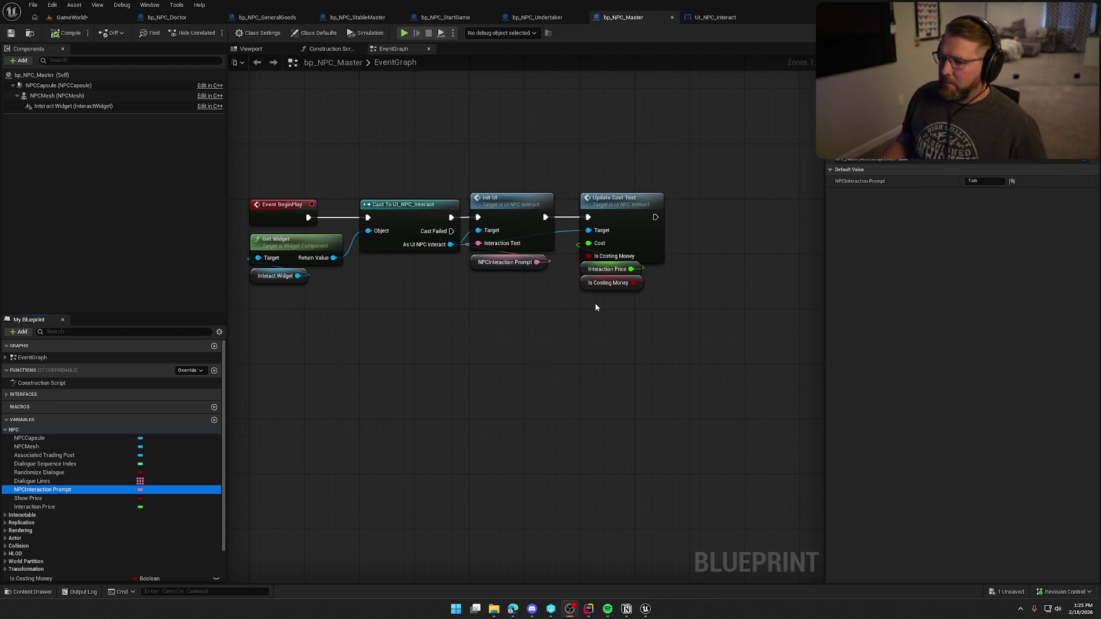
drag(579, 301, 548, 340)
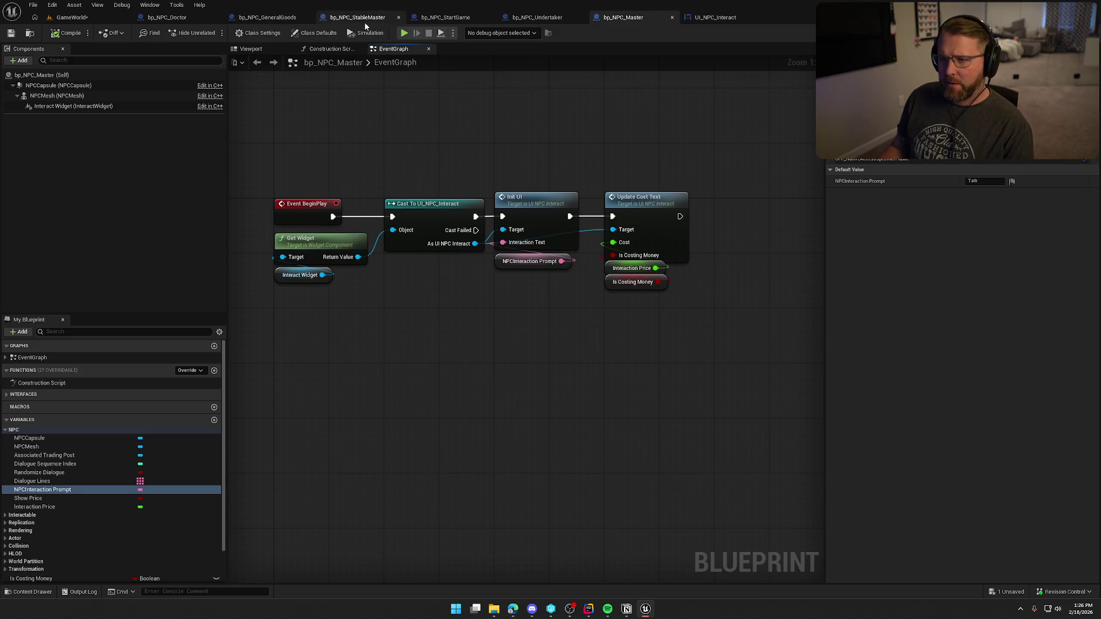
Change bp_NPC_Undertaker's Interaction Price default from 5.0 to 0, then compile and save.
click(530, 18)
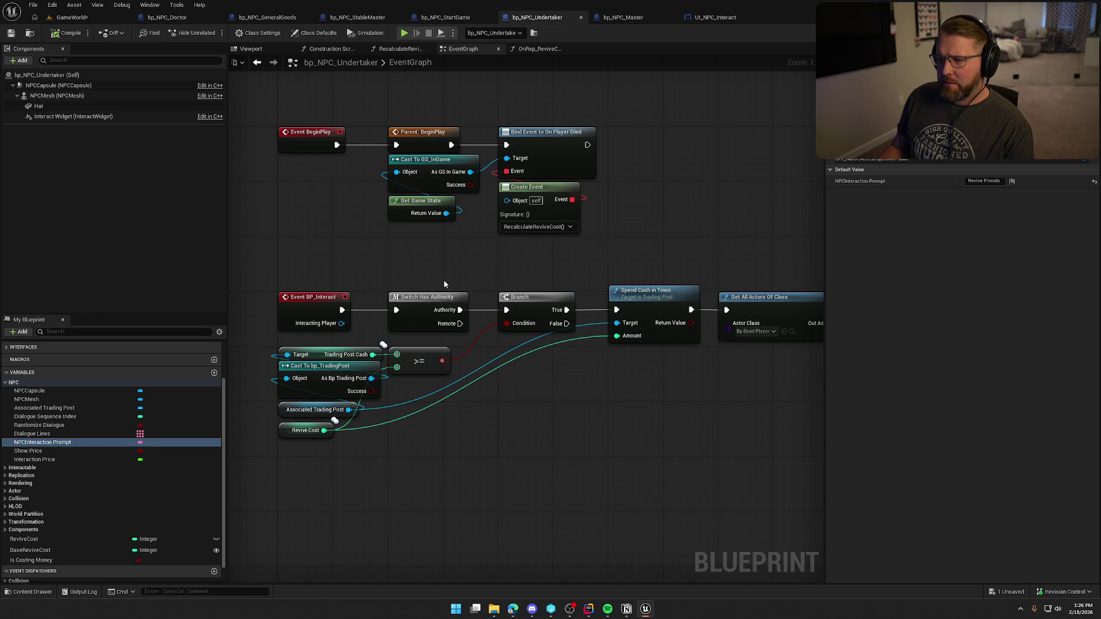
drag(483, 212, 266, 110)
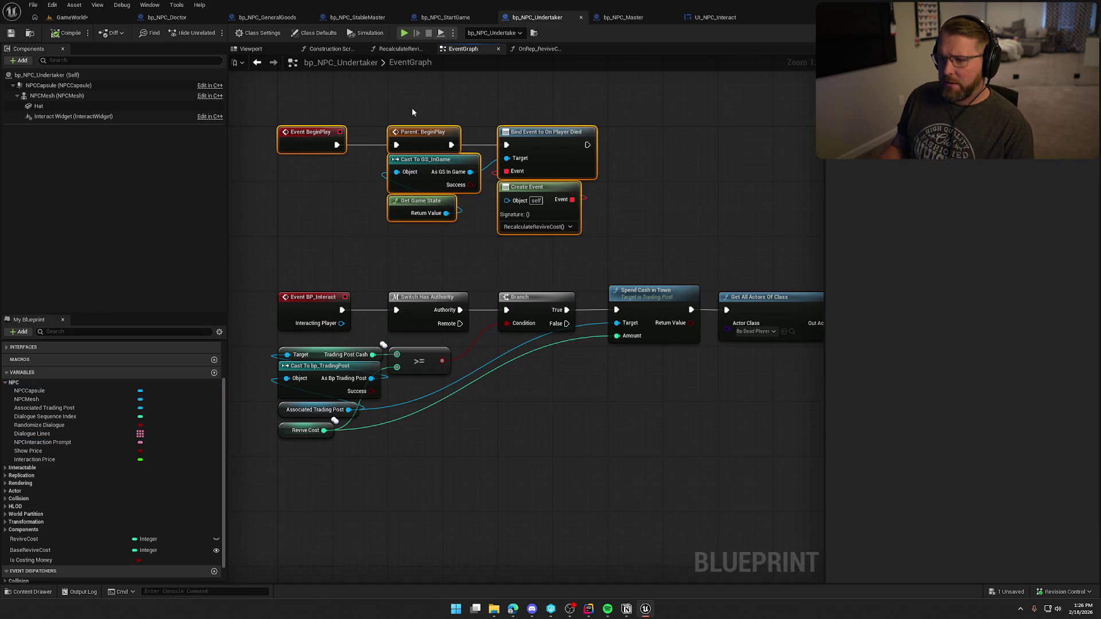
click(411, 107)
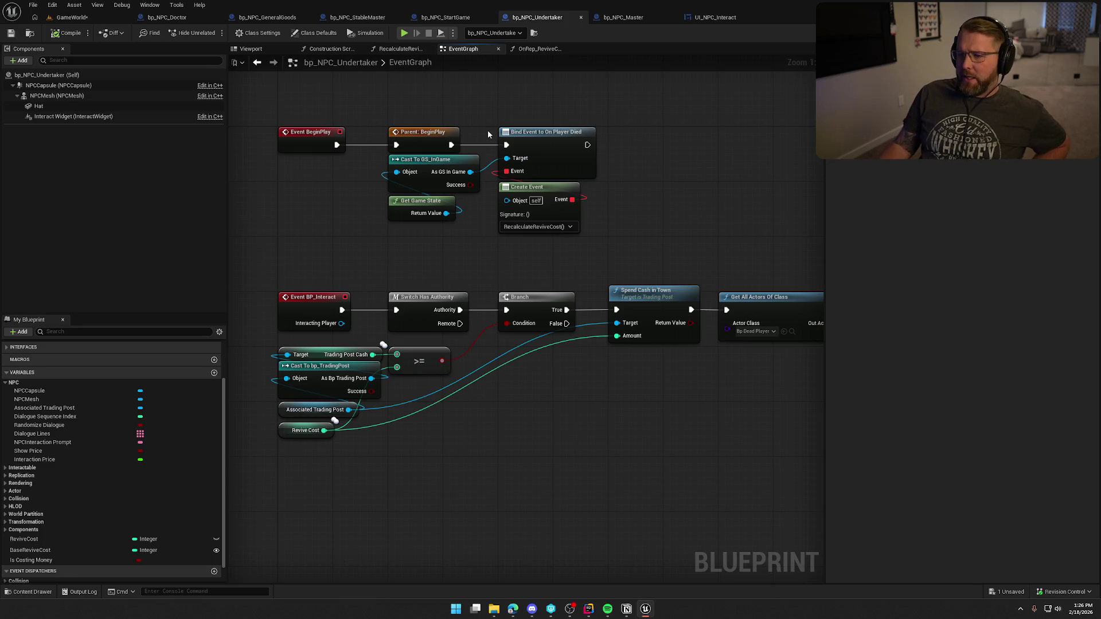
click(57, 460)
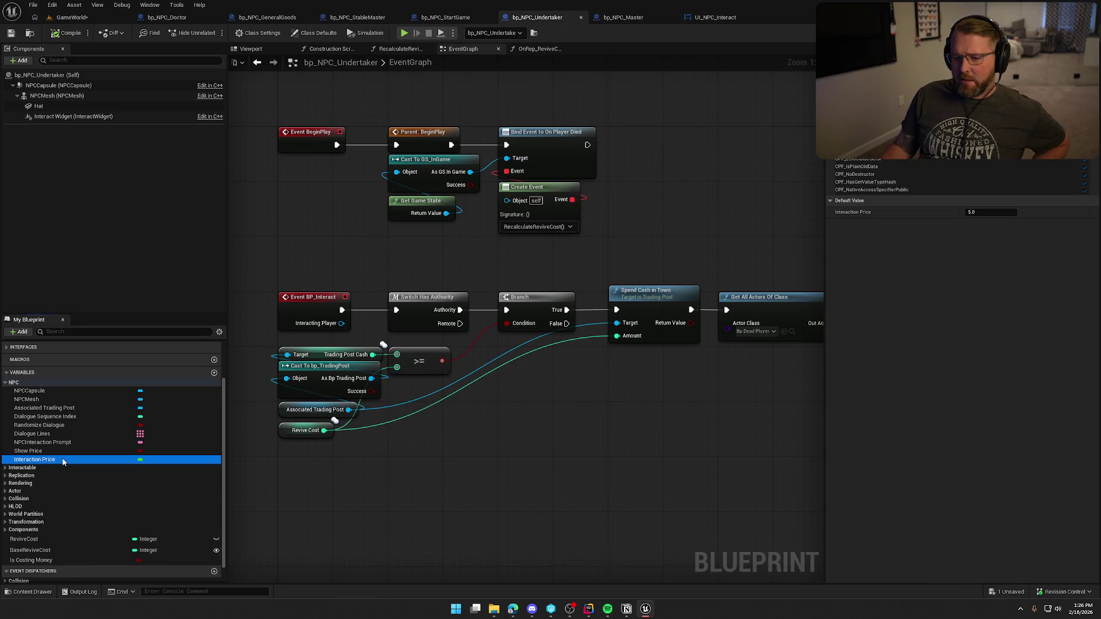
click(993, 214)
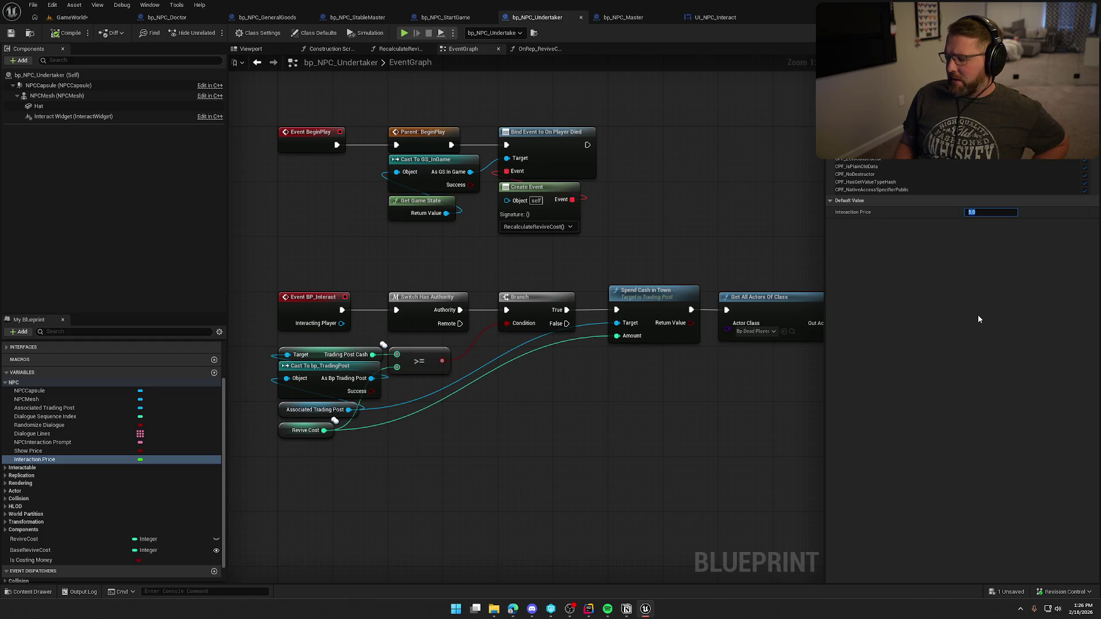
text(0)
key(Return)
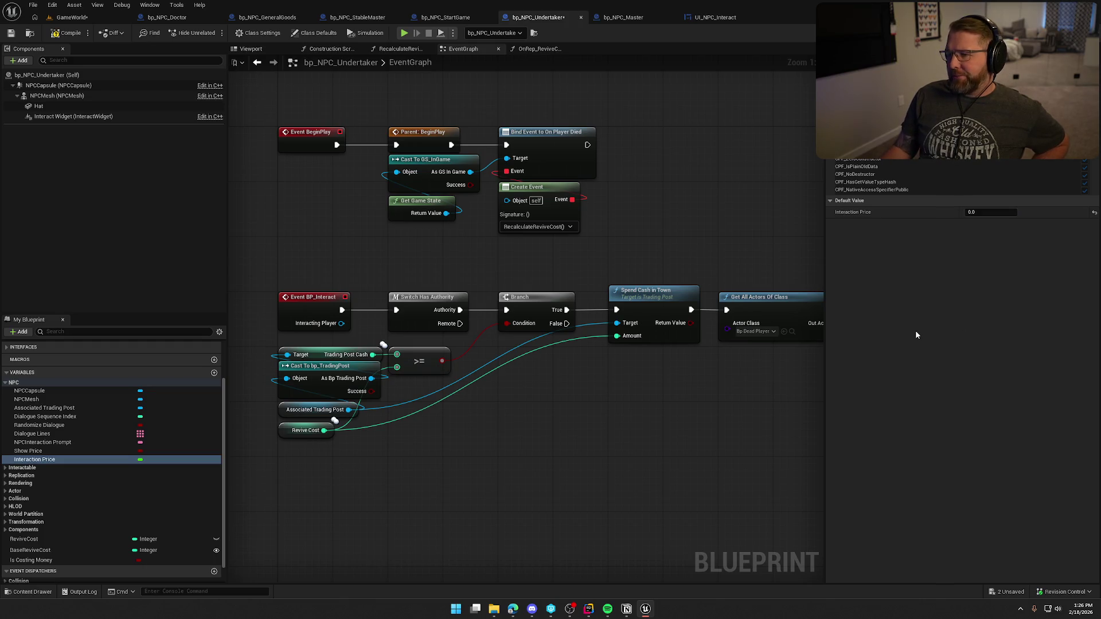
click(57, 33)
Playtest GameWorld to confirm the Undertaker's Revive Friends prompt shows no cost.
click(71, 18)
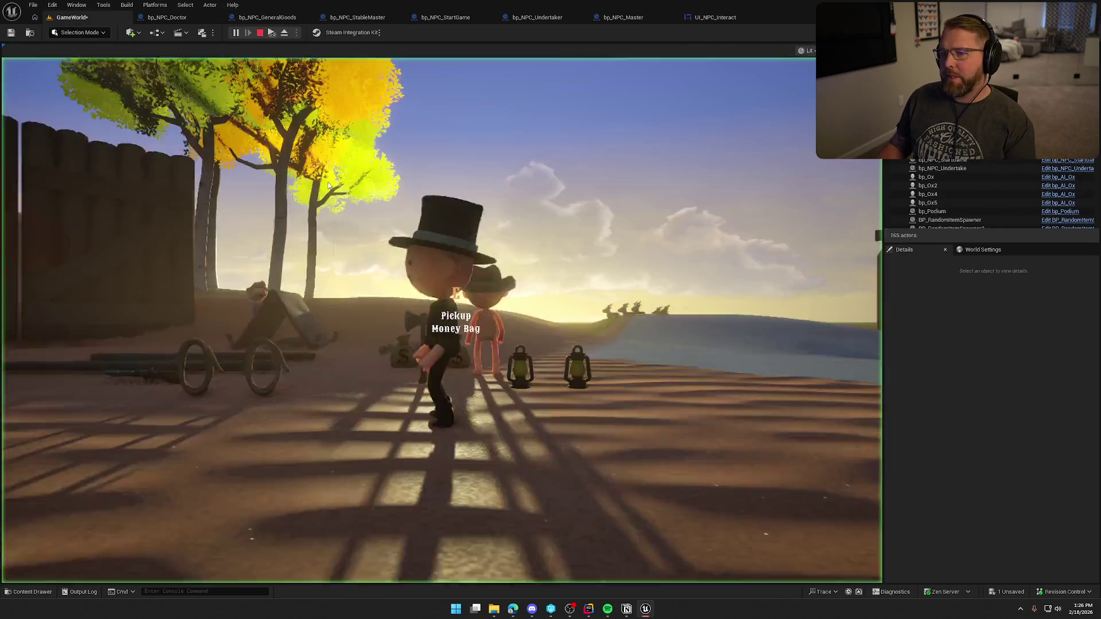
click(329, 185)
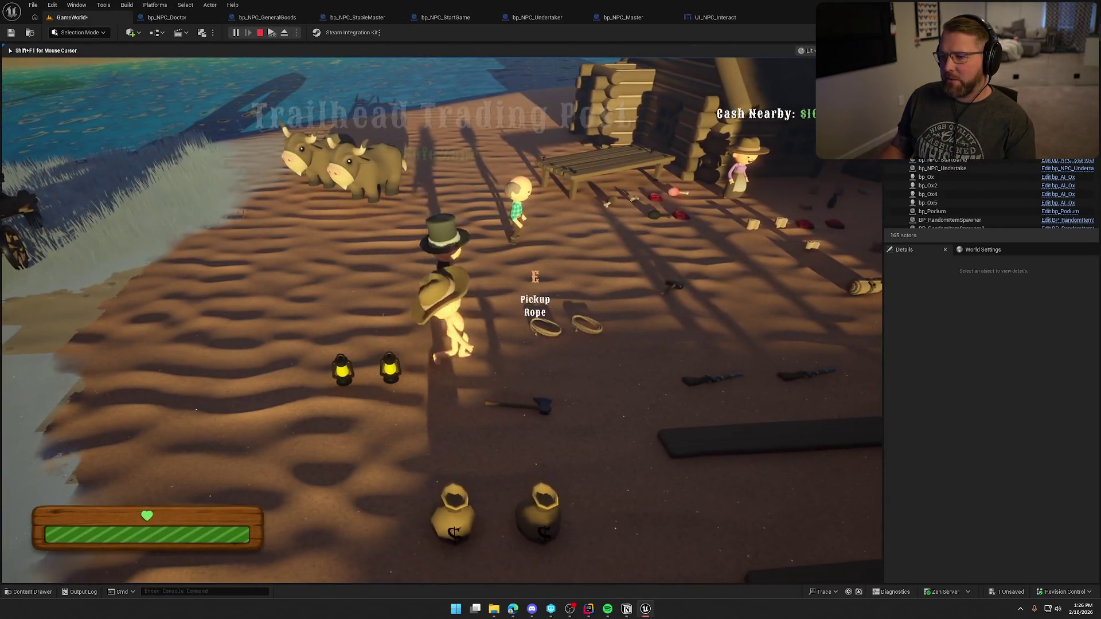
mouse_move(551, 309)
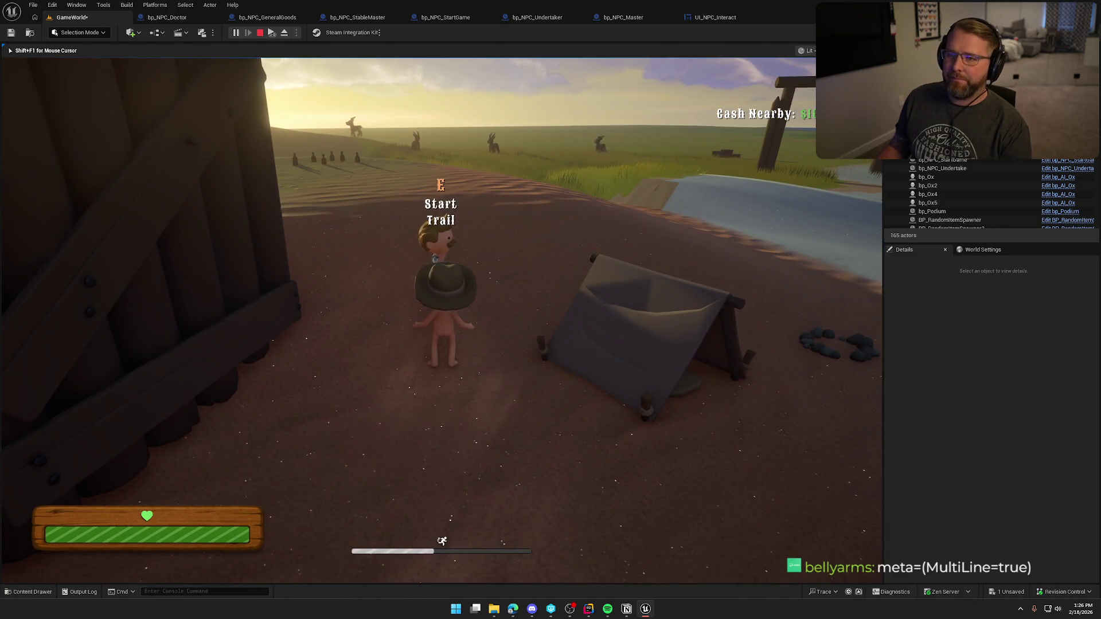
key(F8)
Check the doctor's Interact Widget, then raise the General Goods NPC's interact widget above its hat.
click(172, 18)
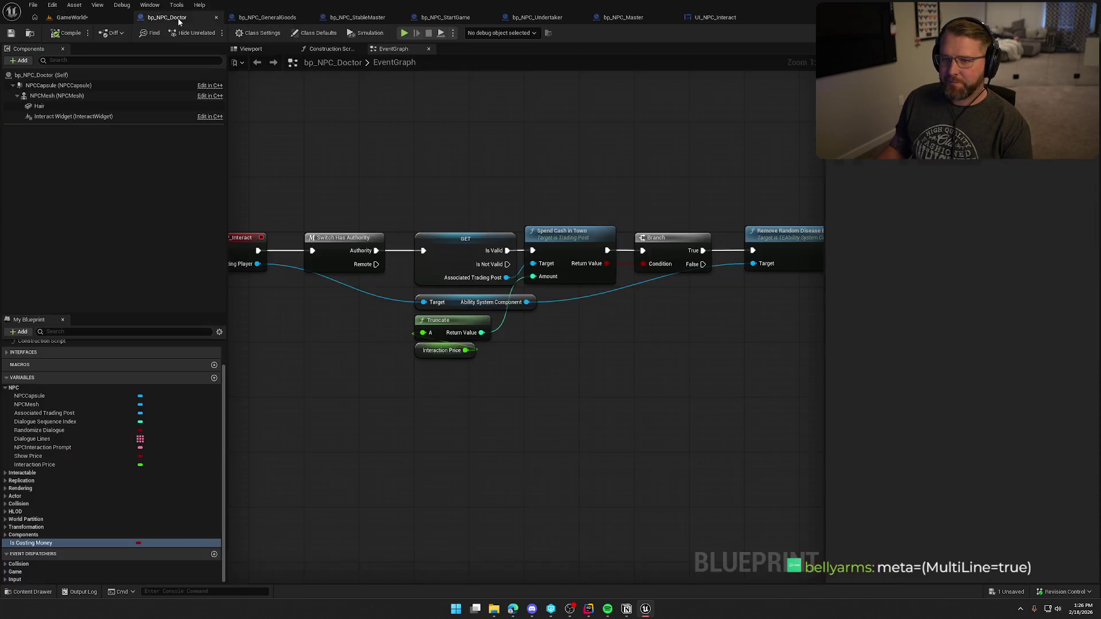
click(267, 50)
click(91, 117)
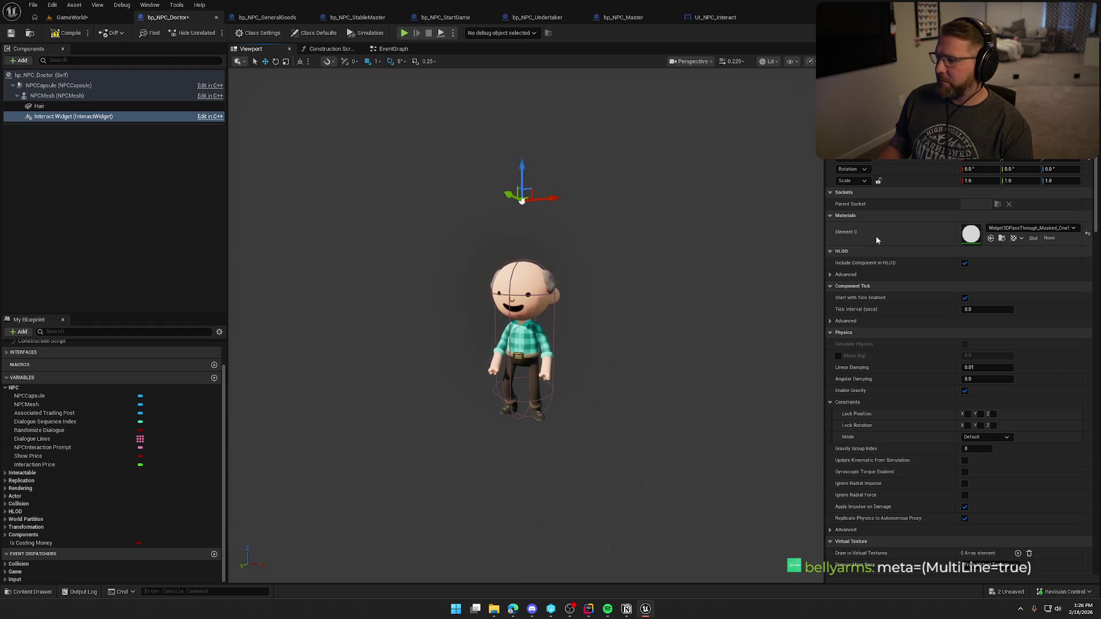
click(267, 18)
click(251, 49)
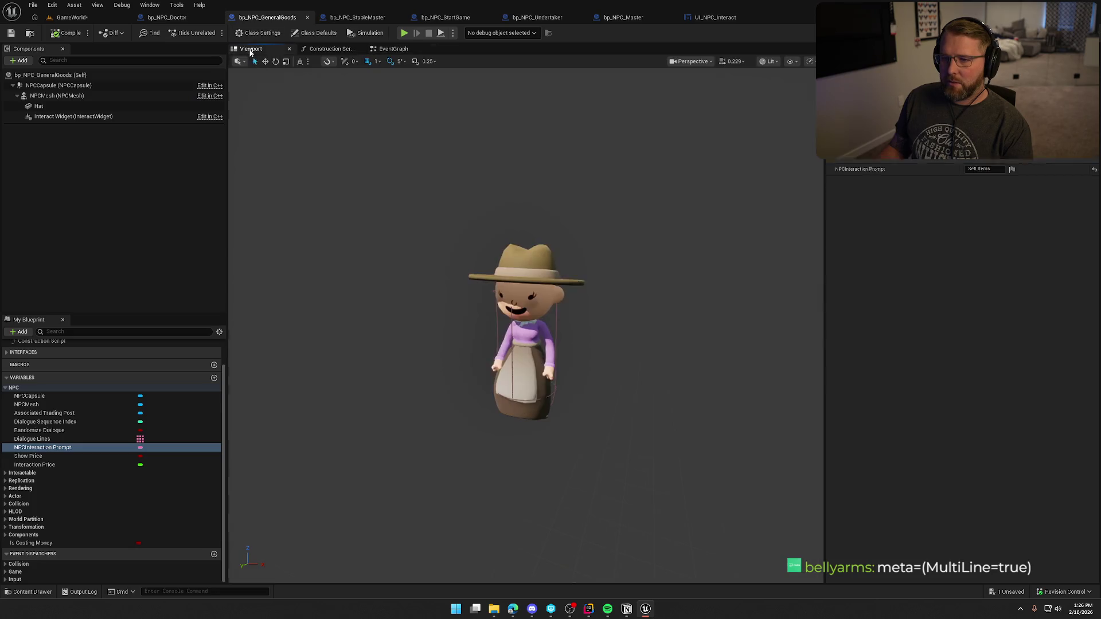
click(58, 116)
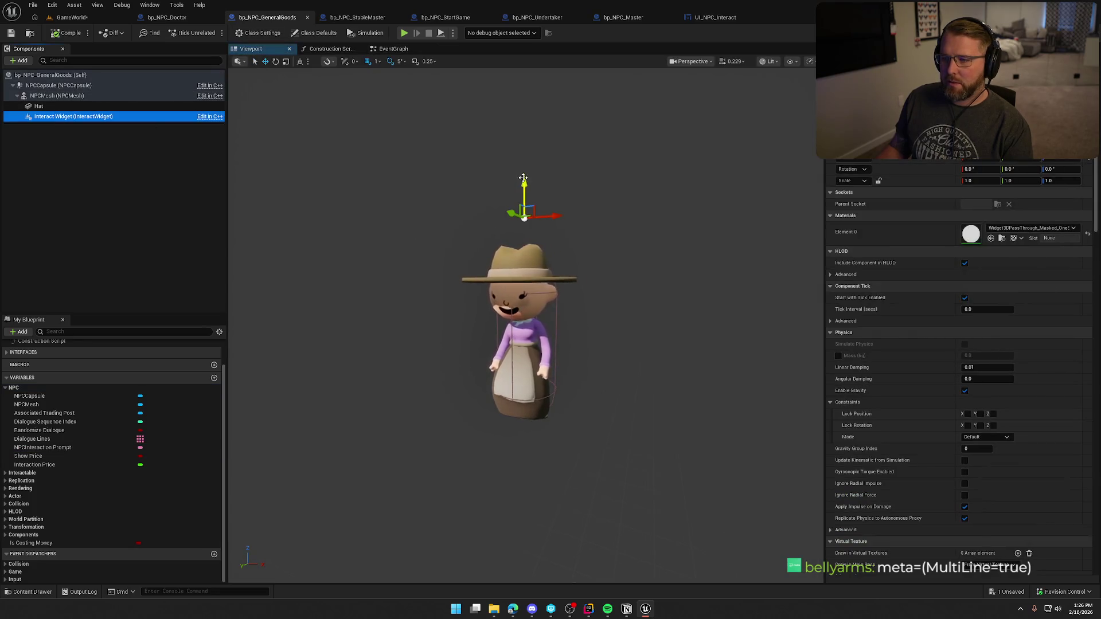
drag(524, 183, 524, 176)
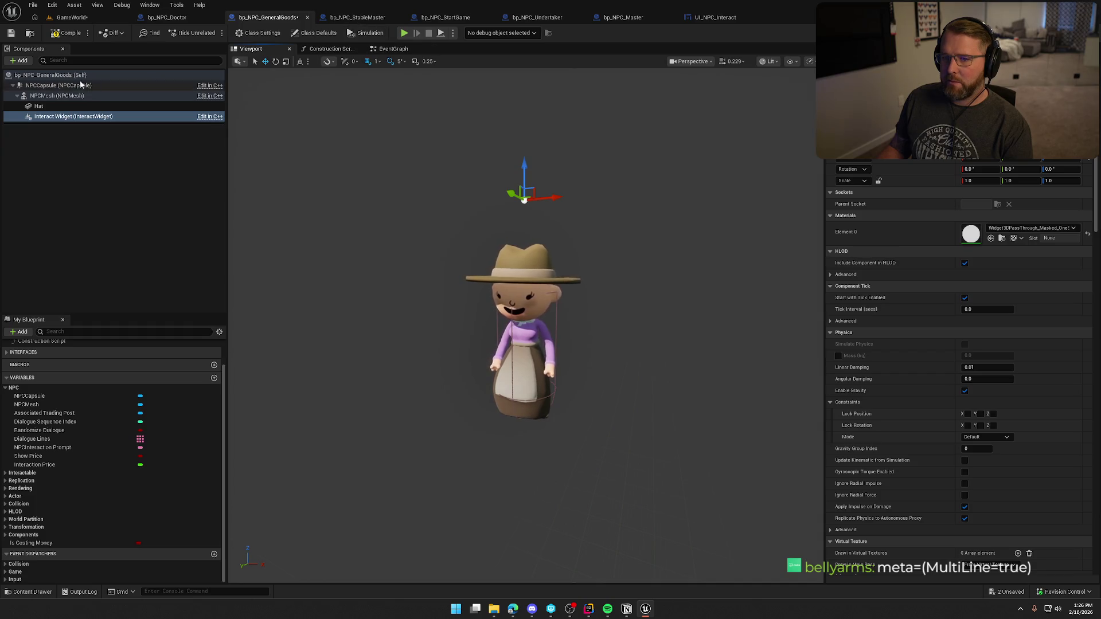
Raise the interact widgets on the Start Game and Undertaker NPCs above their heads.
click(446, 17)
click(249, 52)
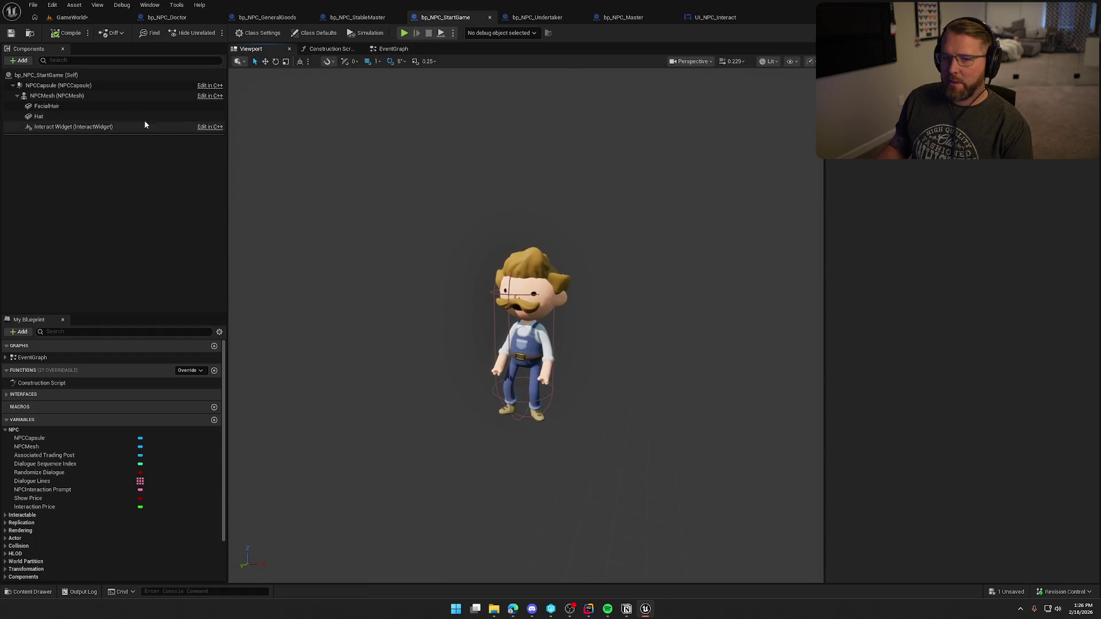
click(94, 126)
drag(521, 183, 521, 170)
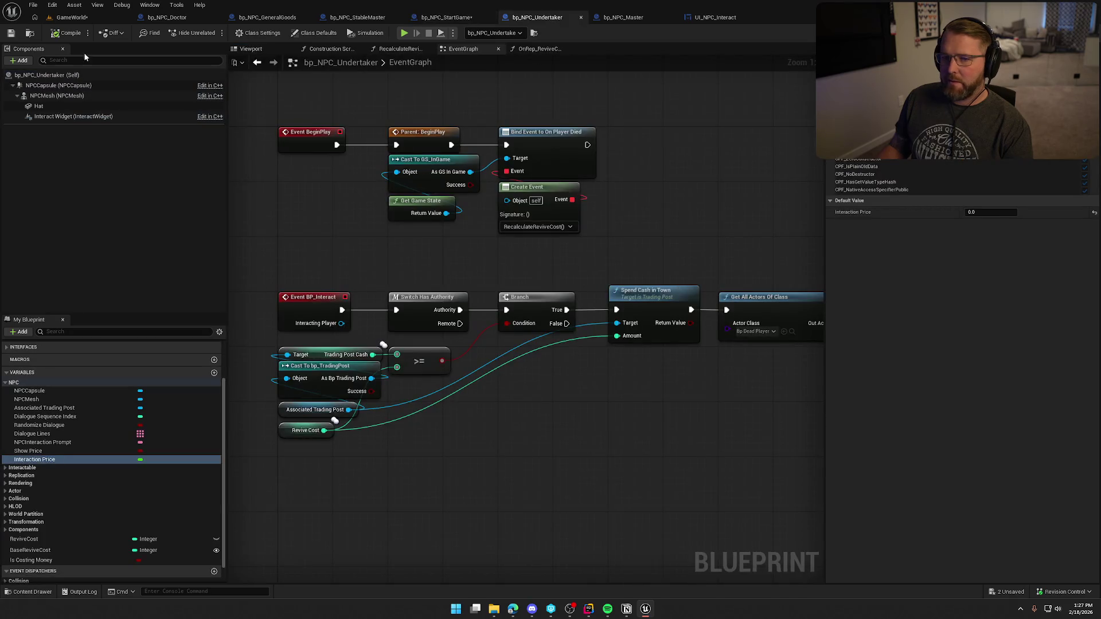
click(253, 48)
click(109, 116)
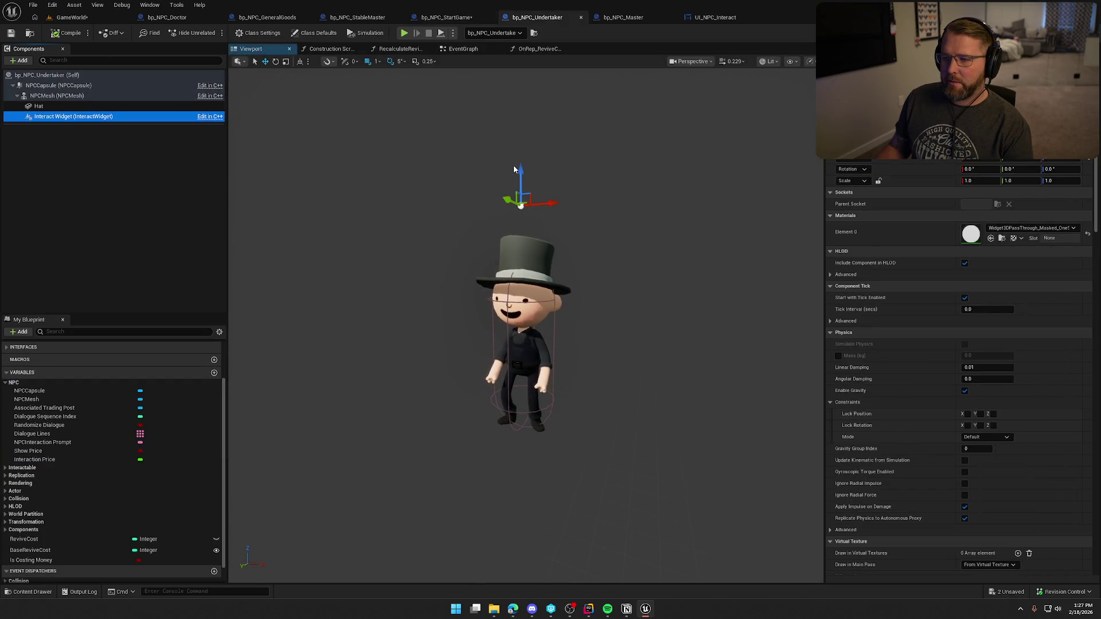
drag(513, 169, 586, 93)
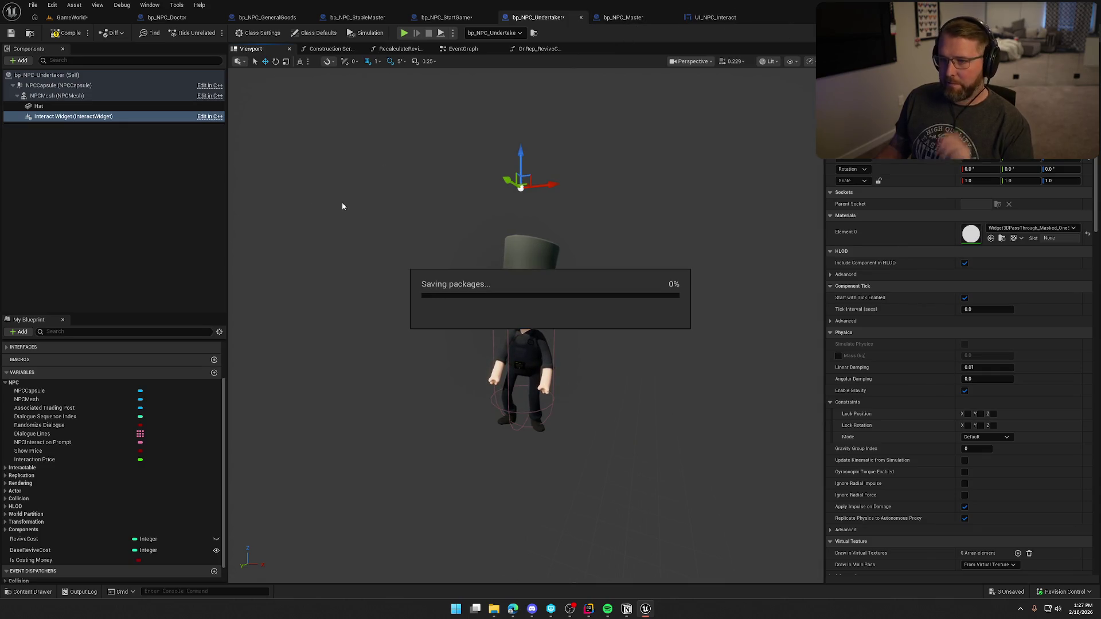
Playtest GameWorld, passing the doctor, clothing vendor, stable master and rope, lantern and money-bag pickups.
click(71, 17)
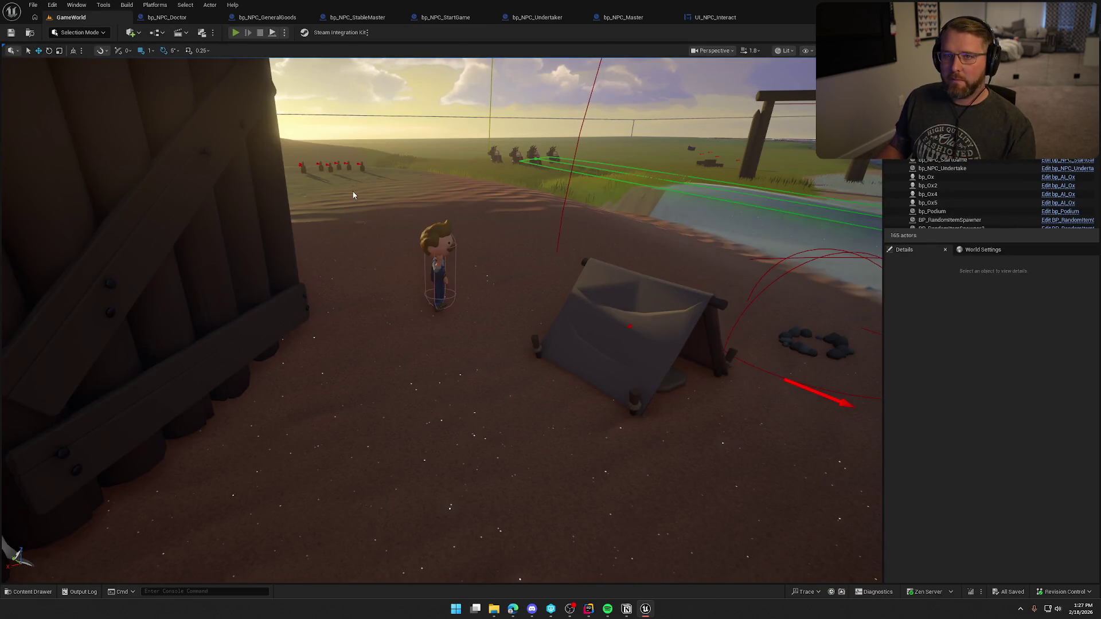
key(alt+p)
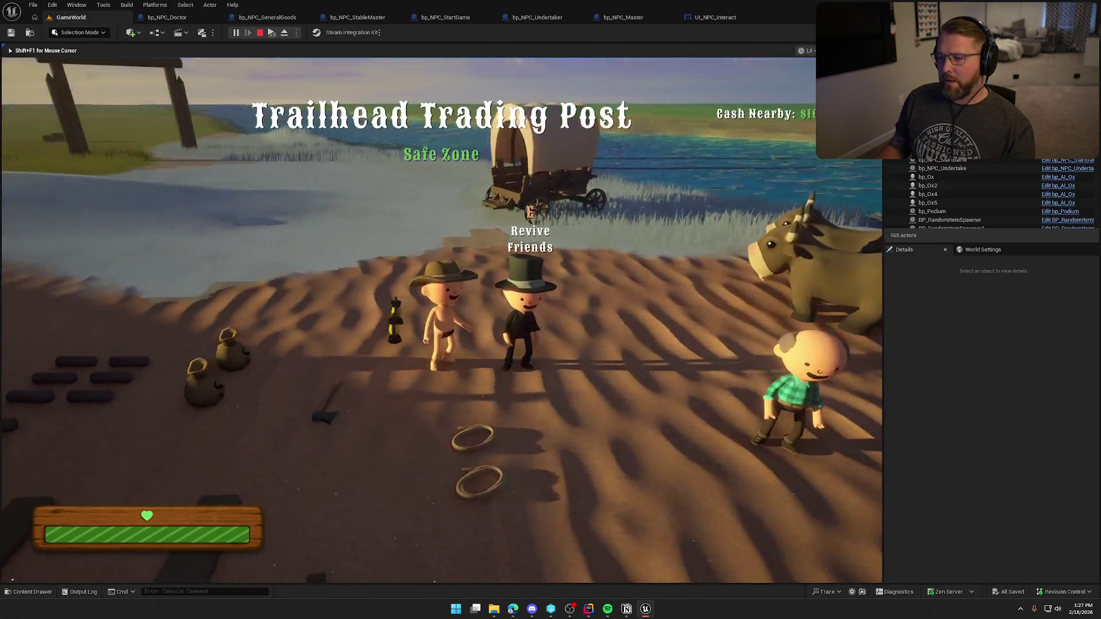
key(shift+w)
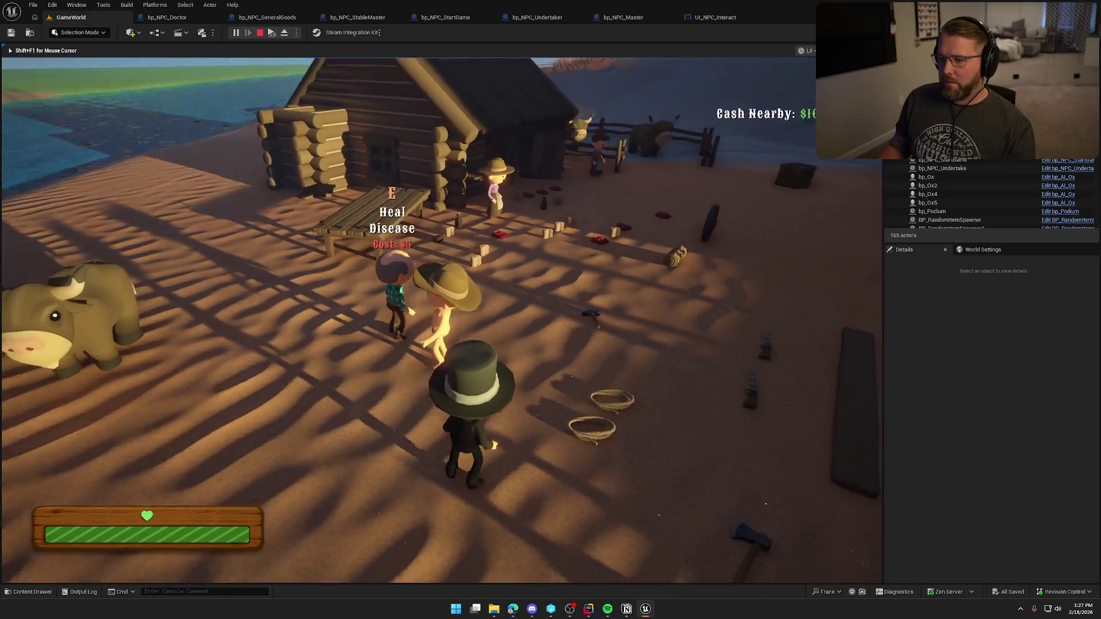
key(shift+w)
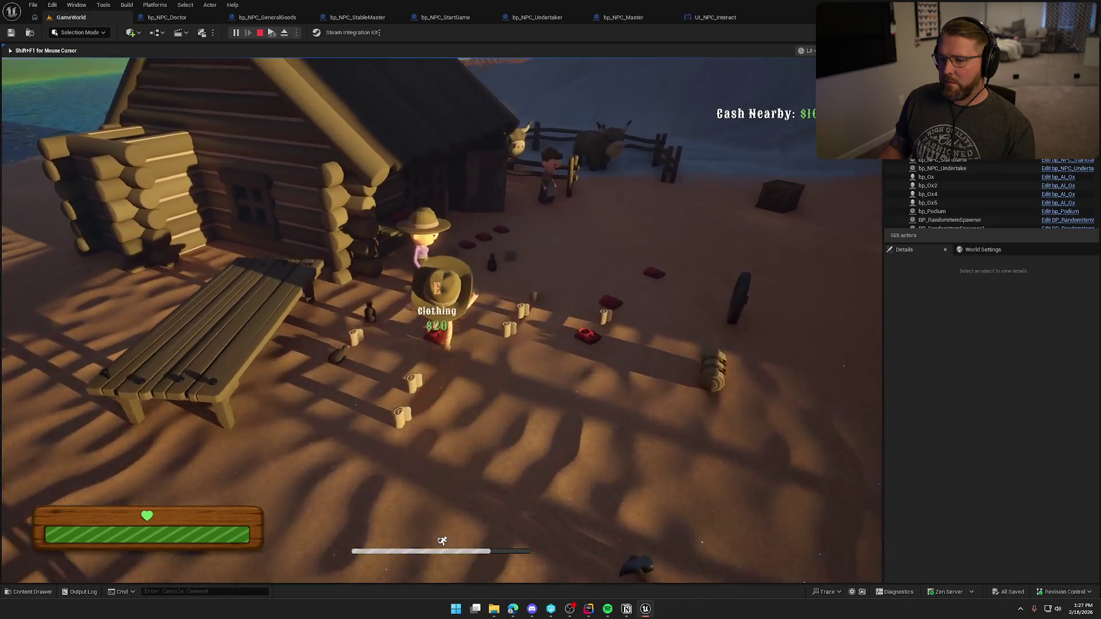
key(shift+w)
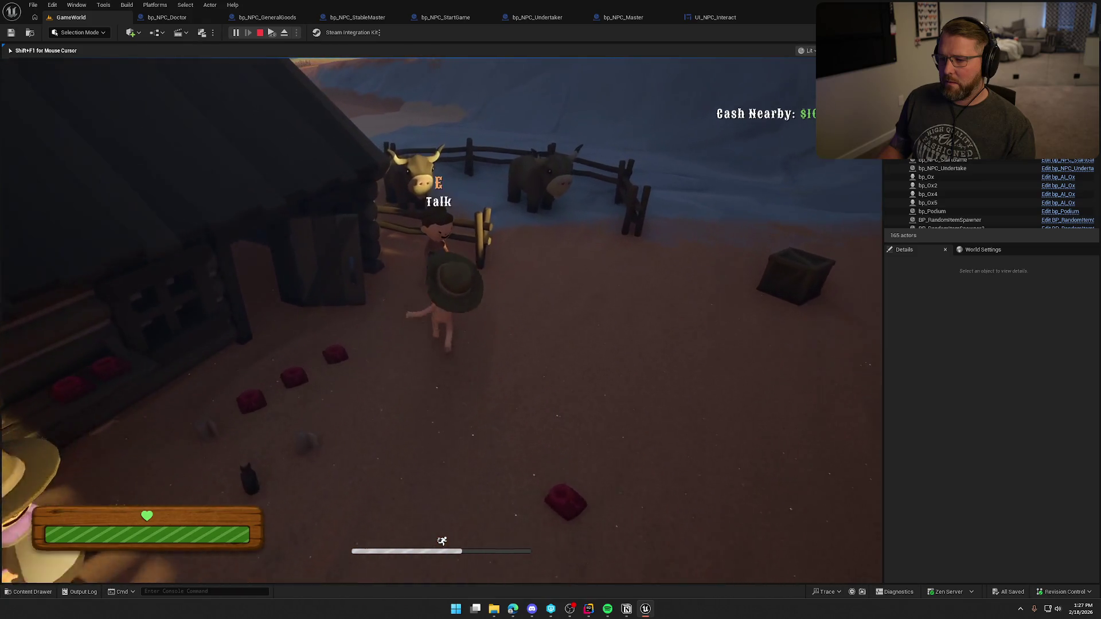
key(shift+w)
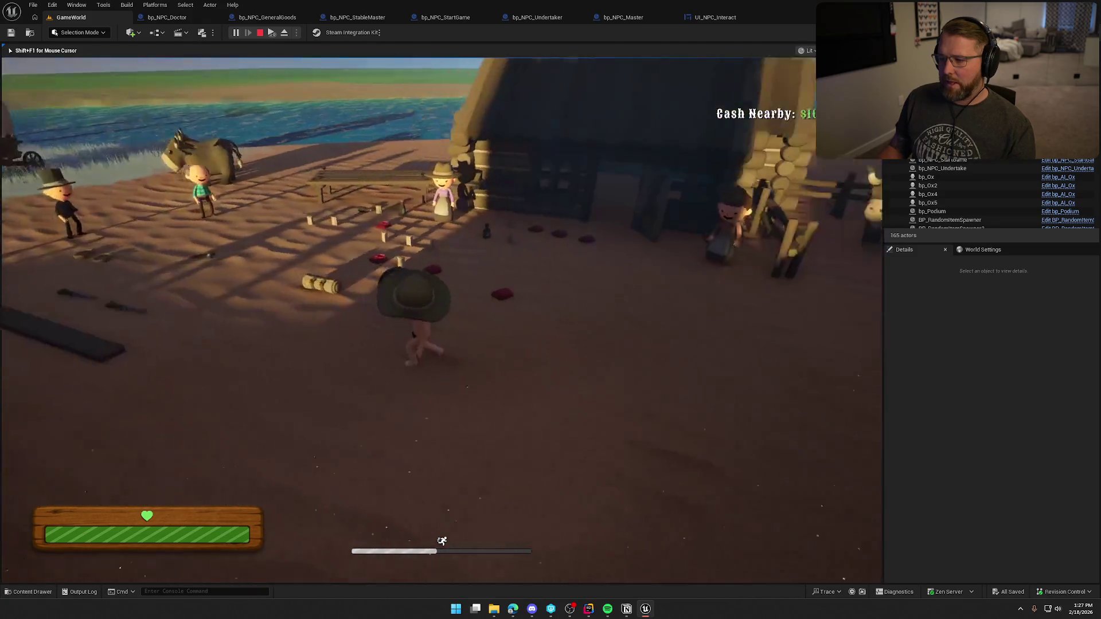
key(shift+w)
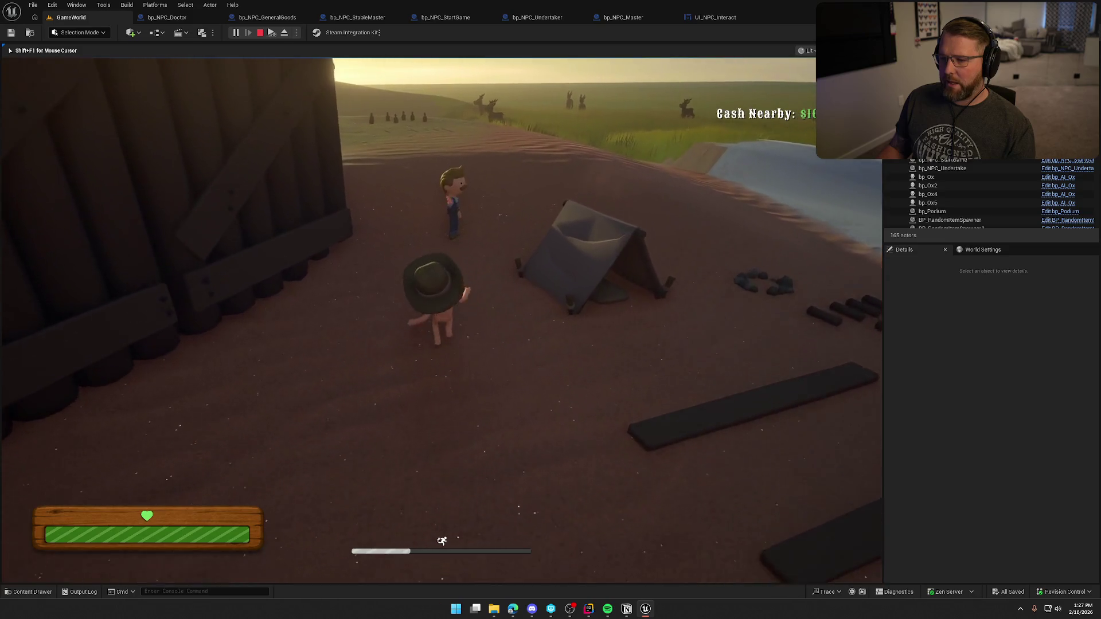
key(w)
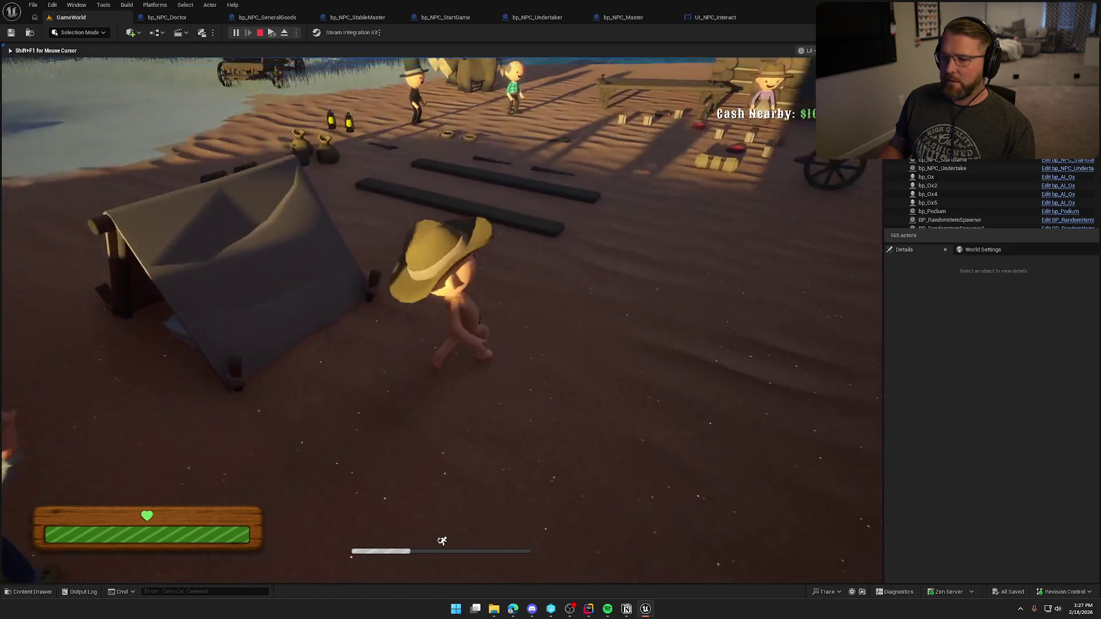
key(w)
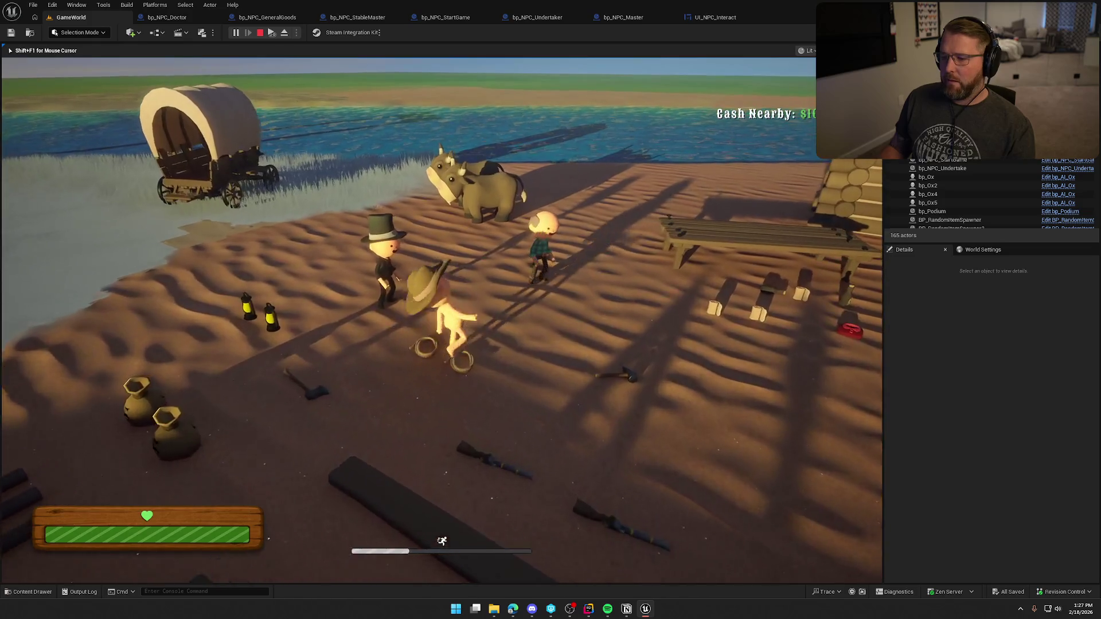
key(w)
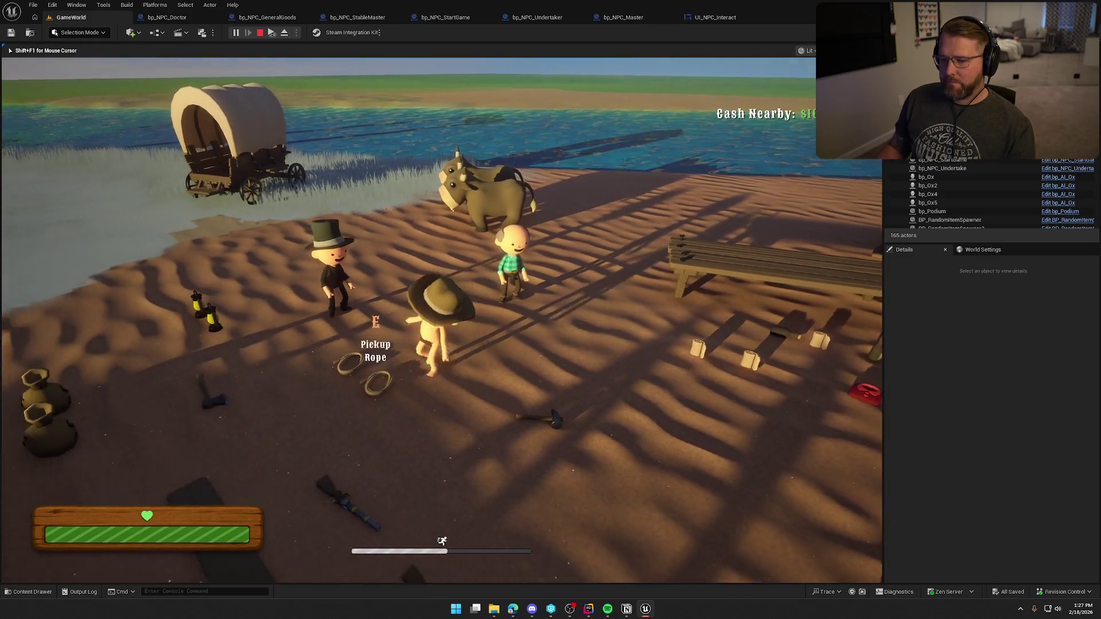
key(w)
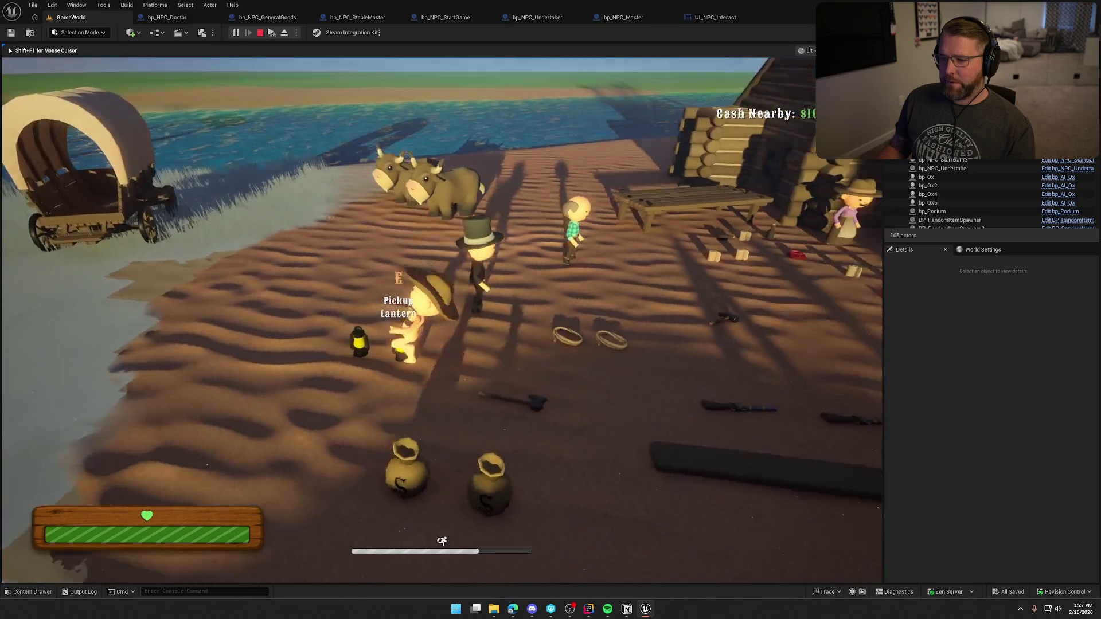
key(w)
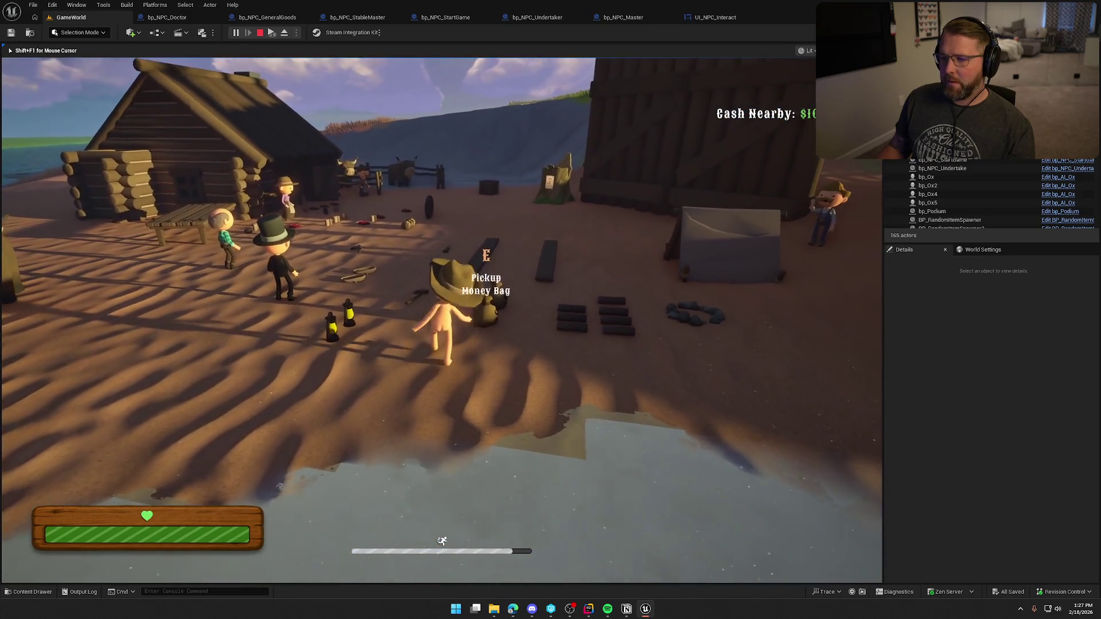
key(Escape)
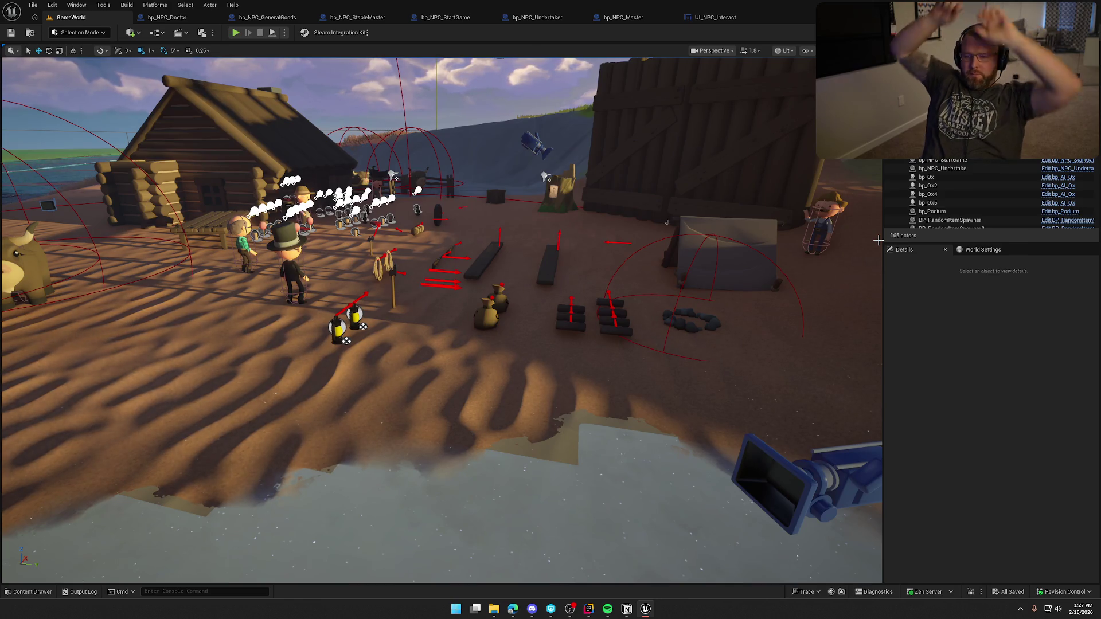
Start a two-player playtest and move the ghost player out of the water toward town.
key(alt+p)
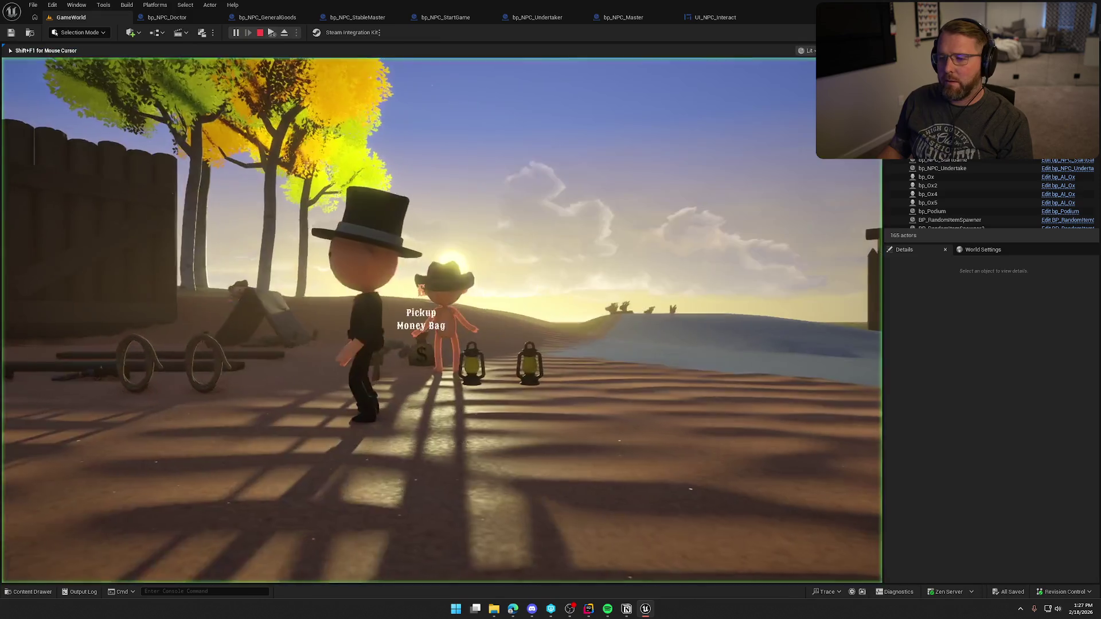
key(super)
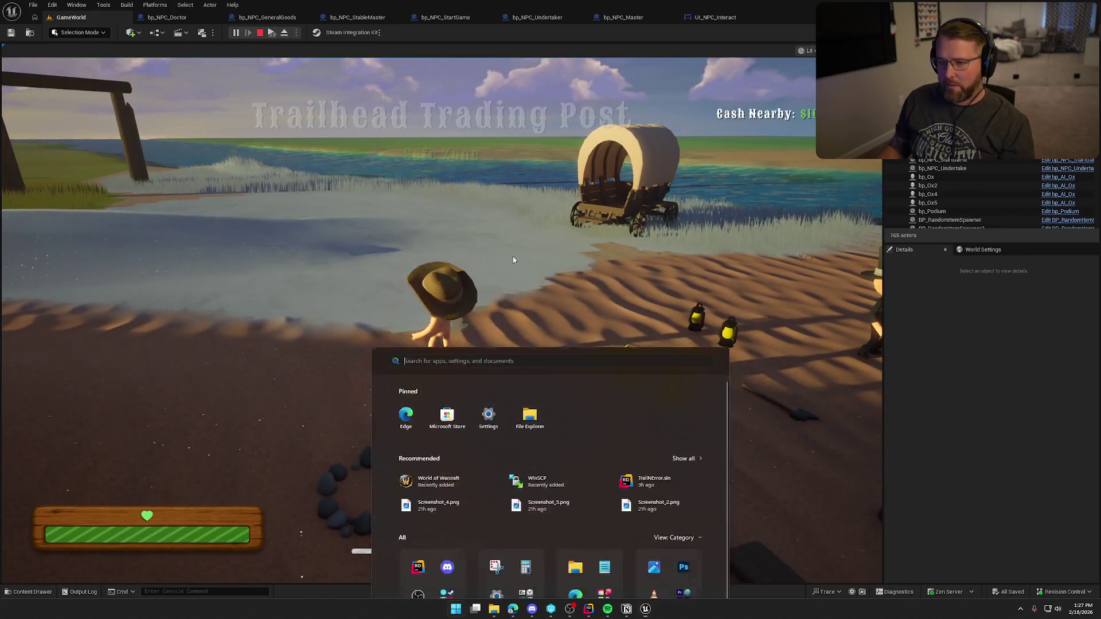
key(Escape)
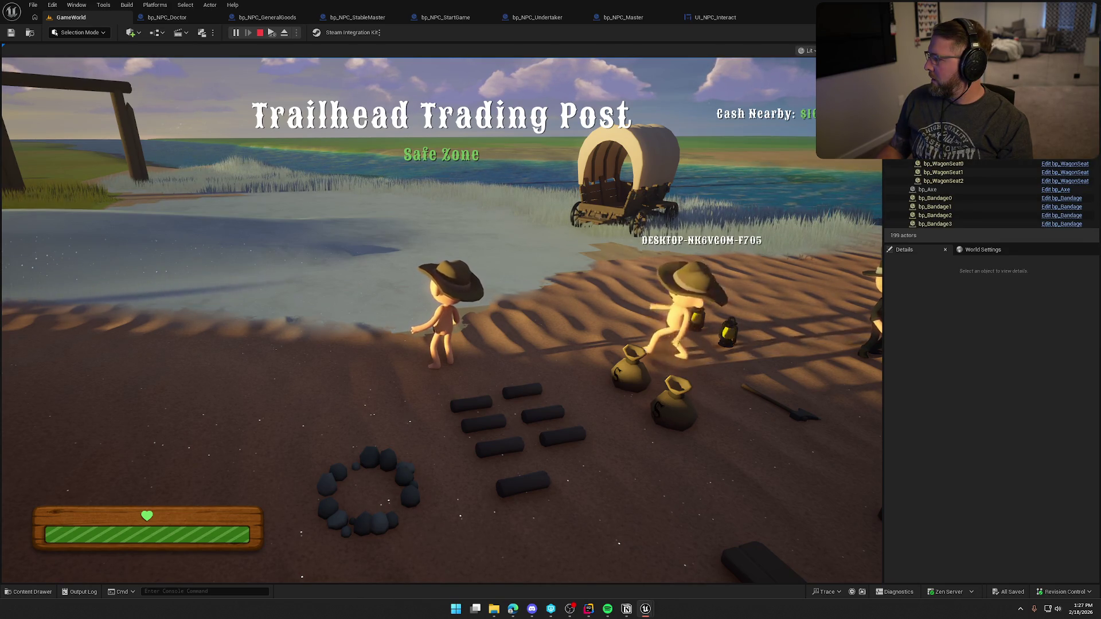
key(super)
click(688, 344)
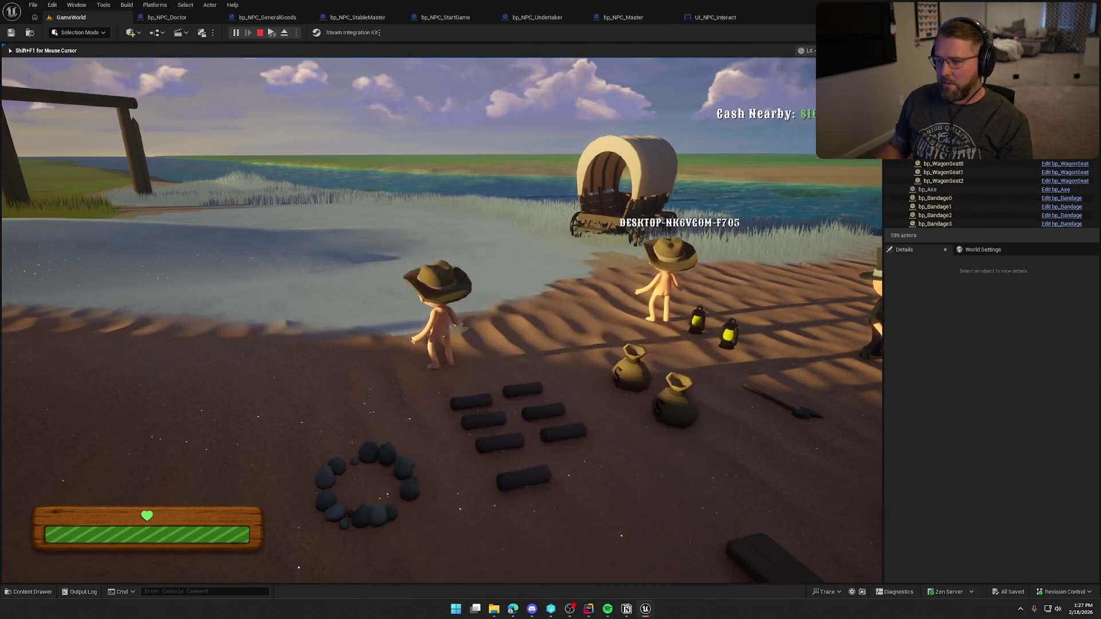
key(shift+w)
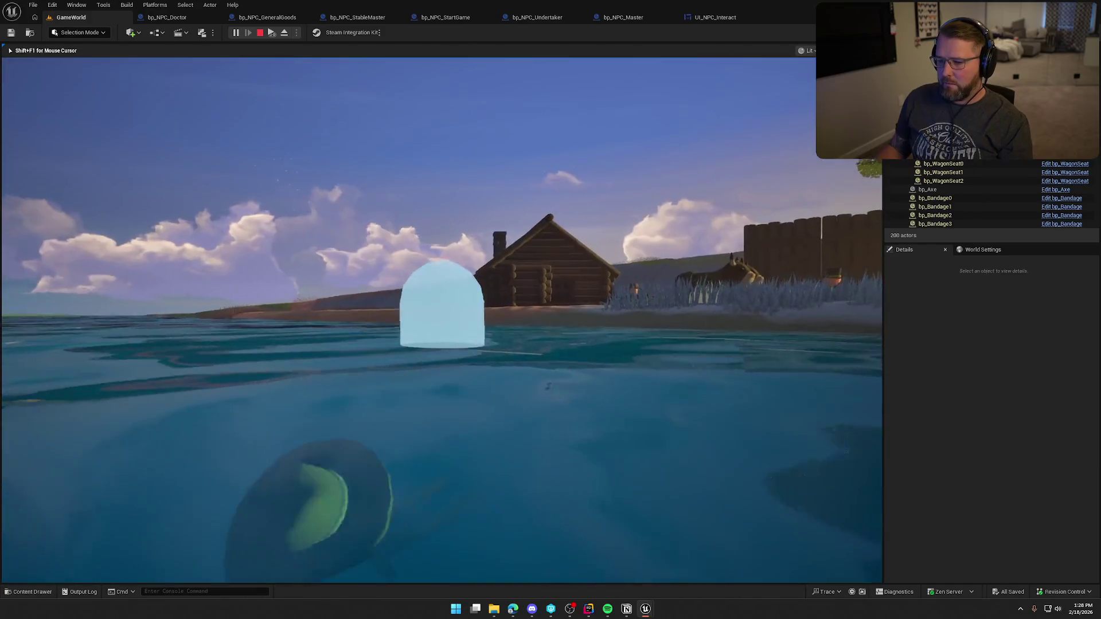
key(w)
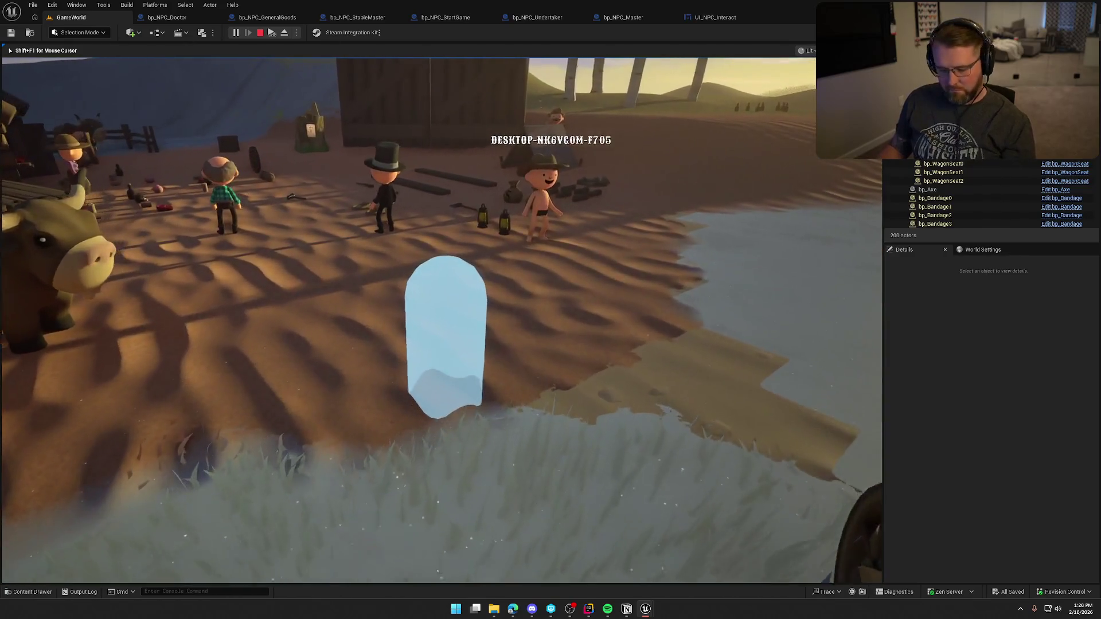
key(super)
key(super)
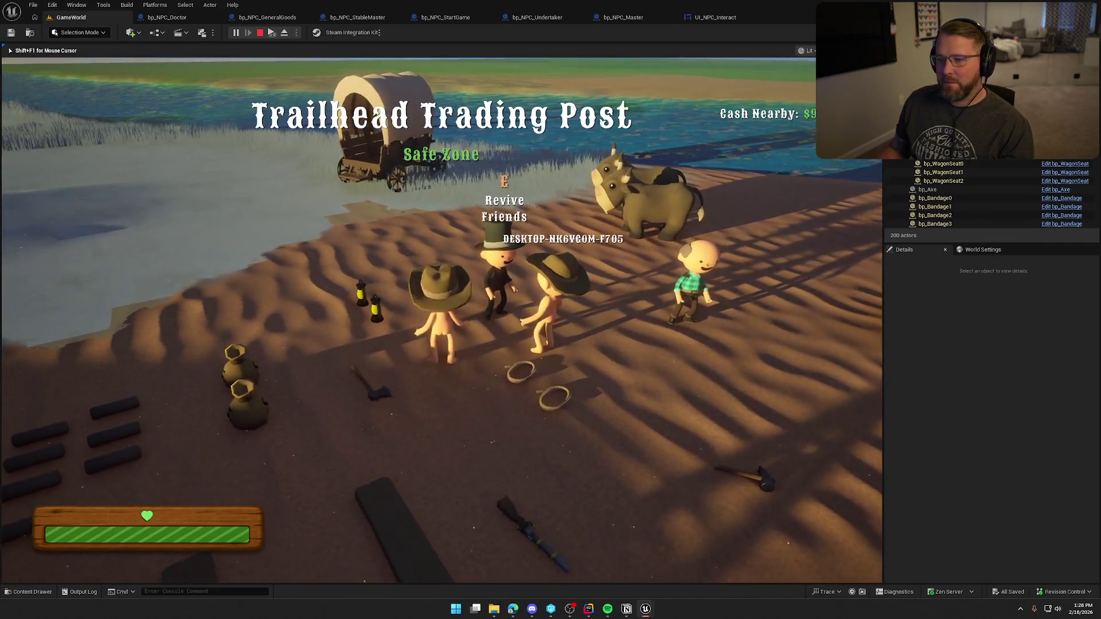
Switch from the running game to the Notion To Do page's Play Test Things To Fix list.
key(super)
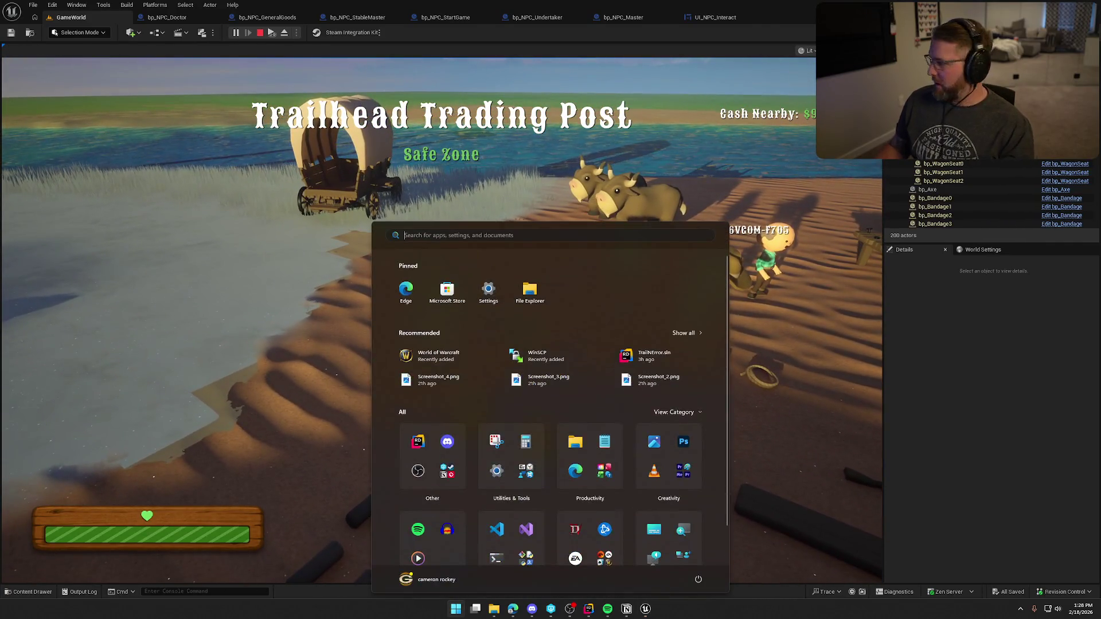
key(super)
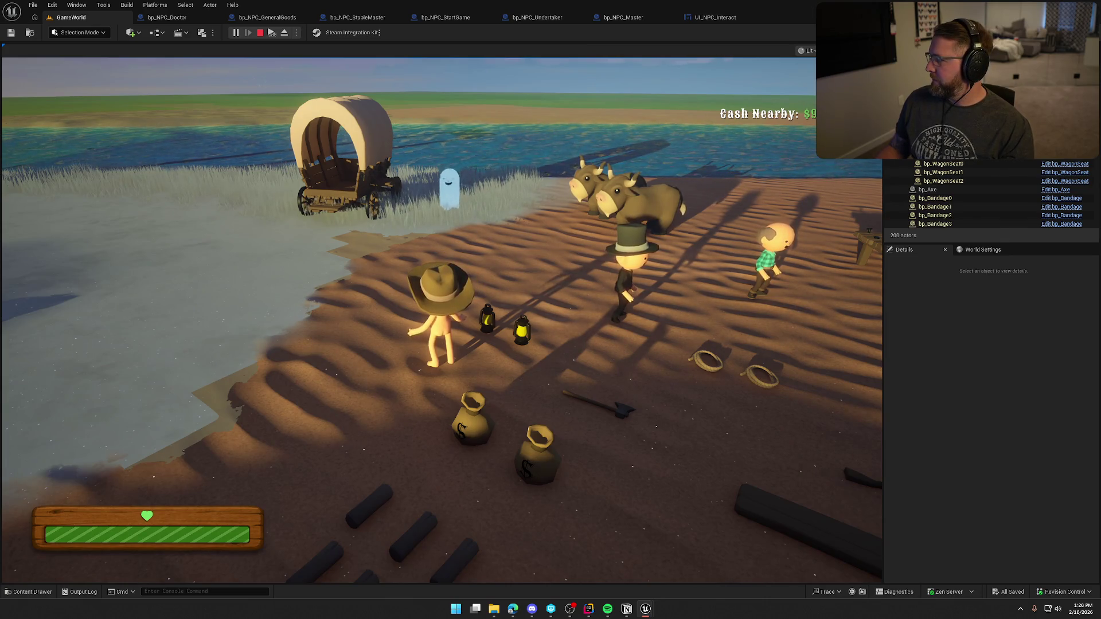
key(super)
key(super)
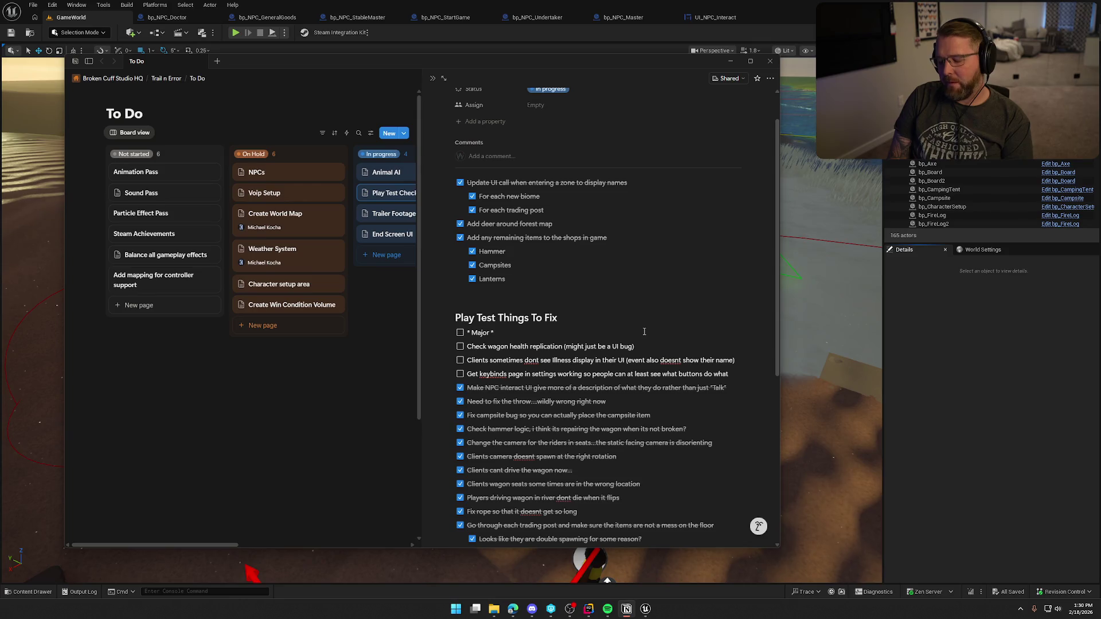
Reword the Major entry: attaching items to the wagon cargo area needs fixing and just breaks clients.
text(ed to fix the issue with attaching items to the wagon cargo area,)
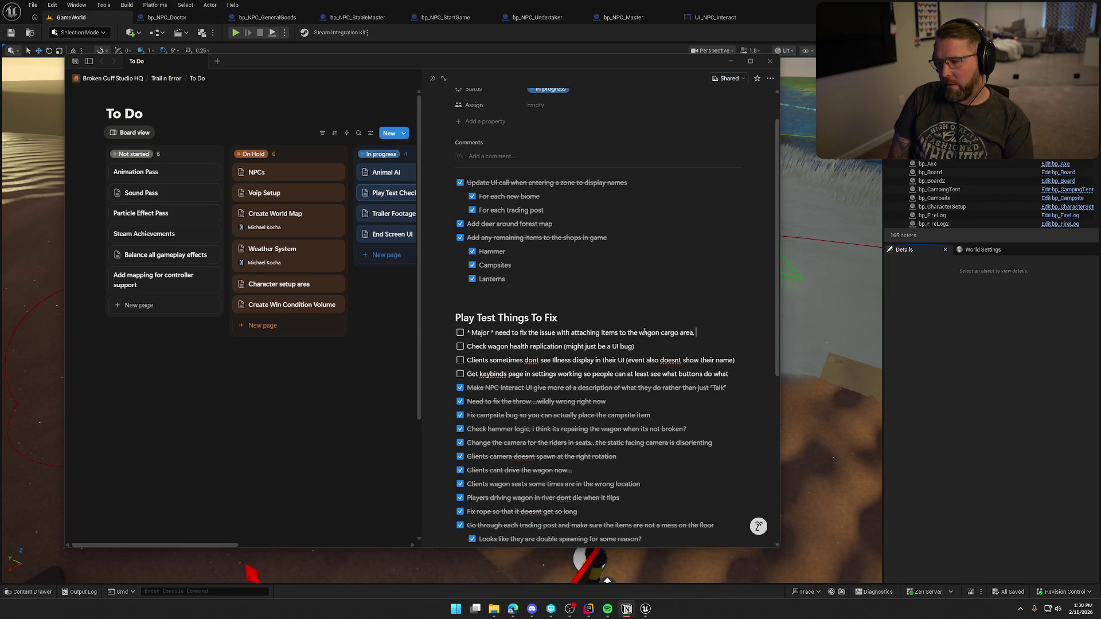
text(just breaks)
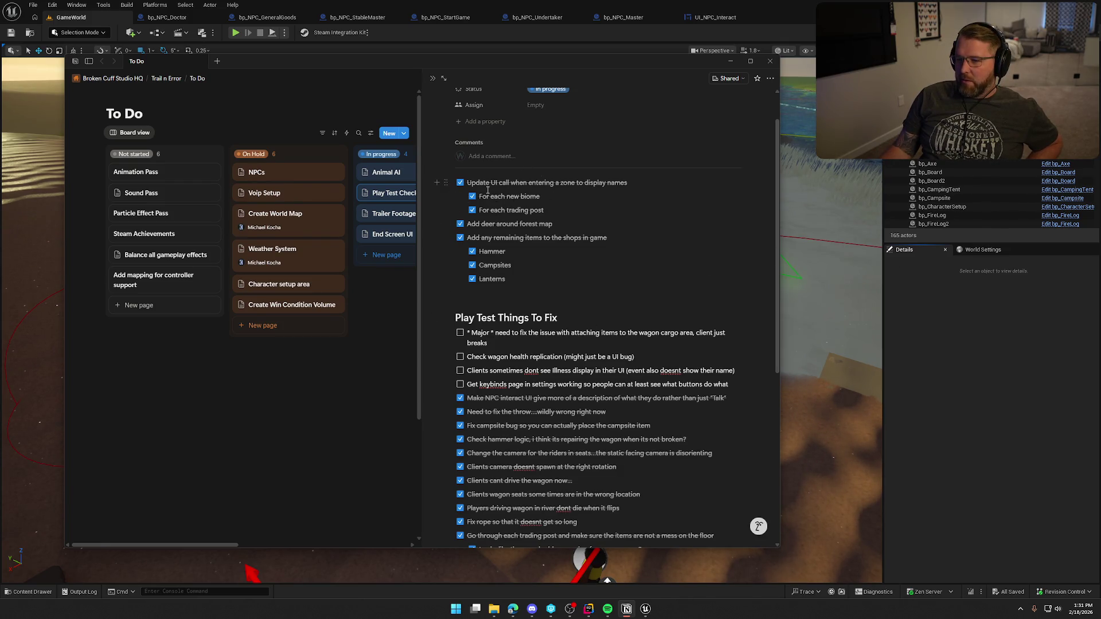
Add a to-do below wagon health: 'Bug with tents...I think clients just break getting in and'.
scroll(539, 287, down, 3)
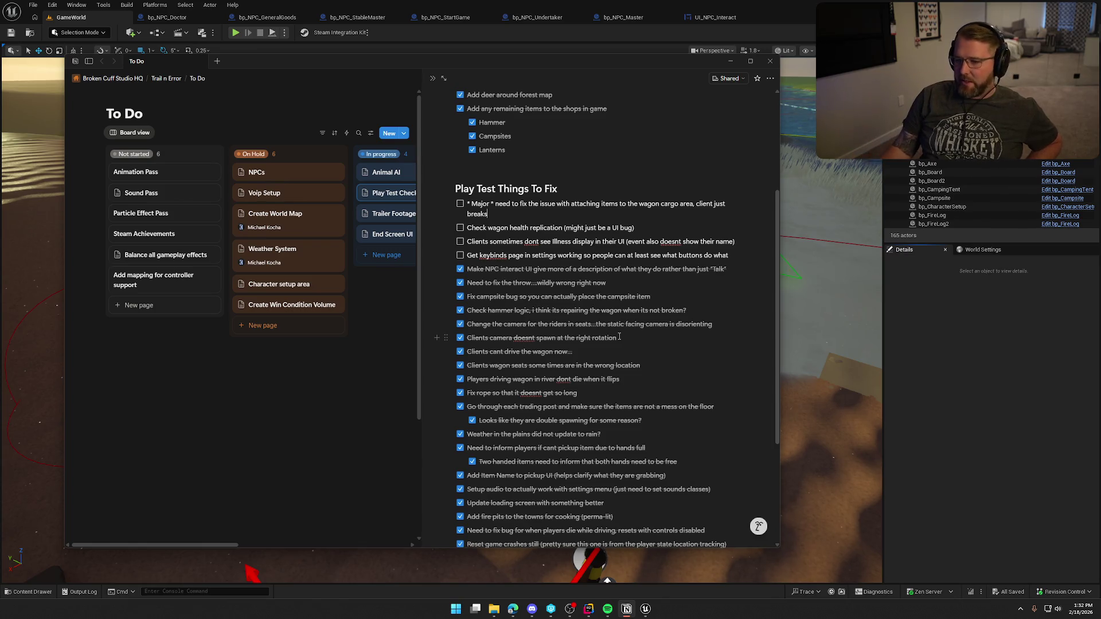
click(643, 226)
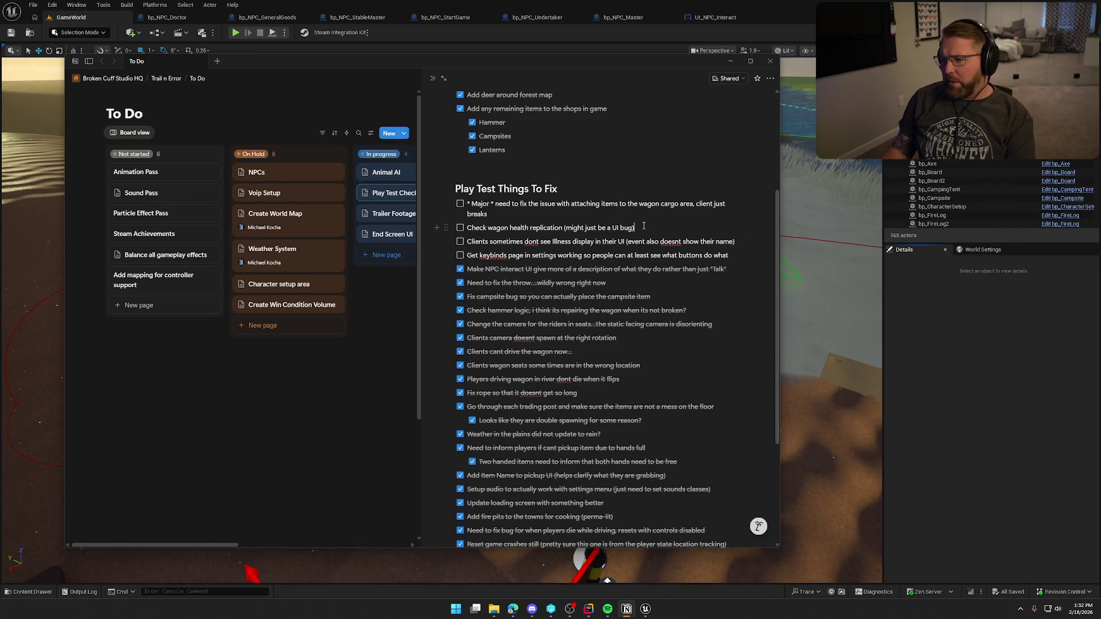
key(Return)
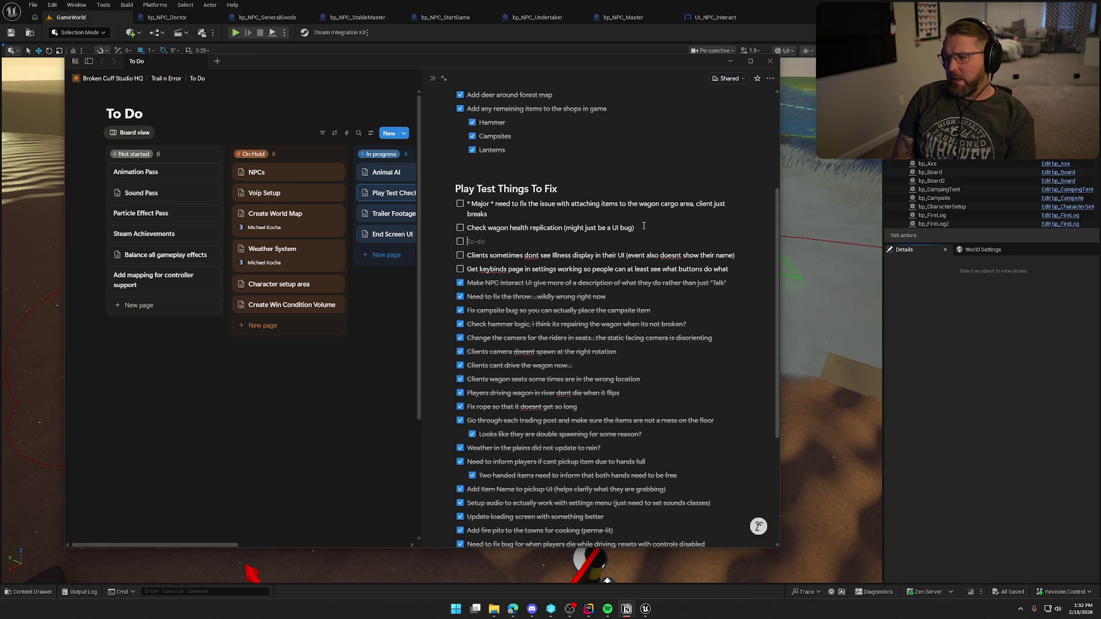
text(Bug with )
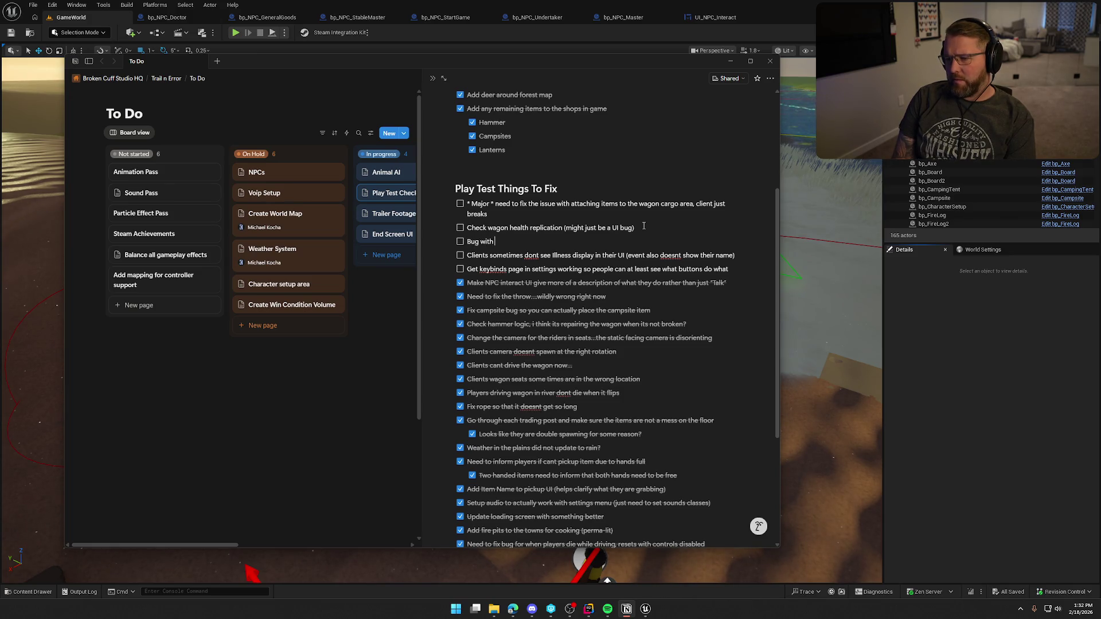
text(tents...)
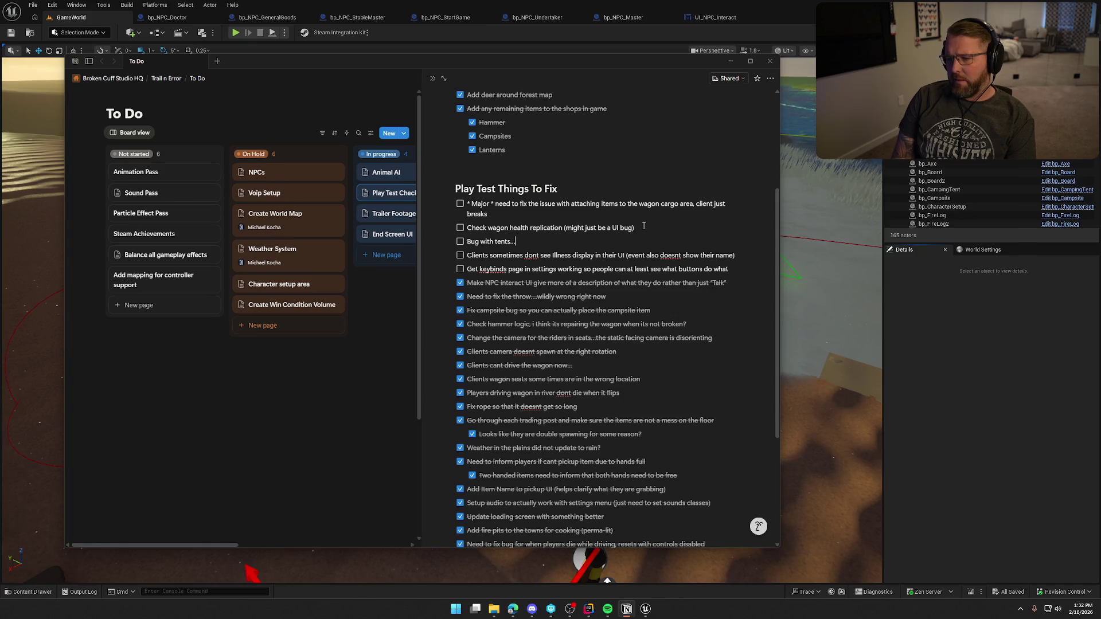
text(I think clients j)
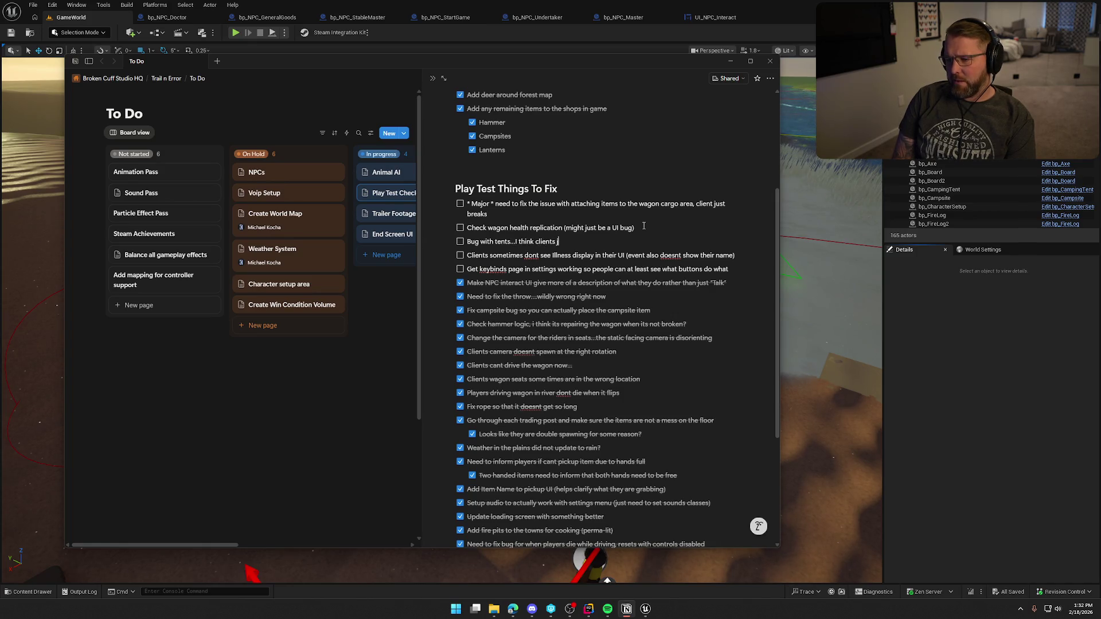
text(ust break getting in)
text( and out)
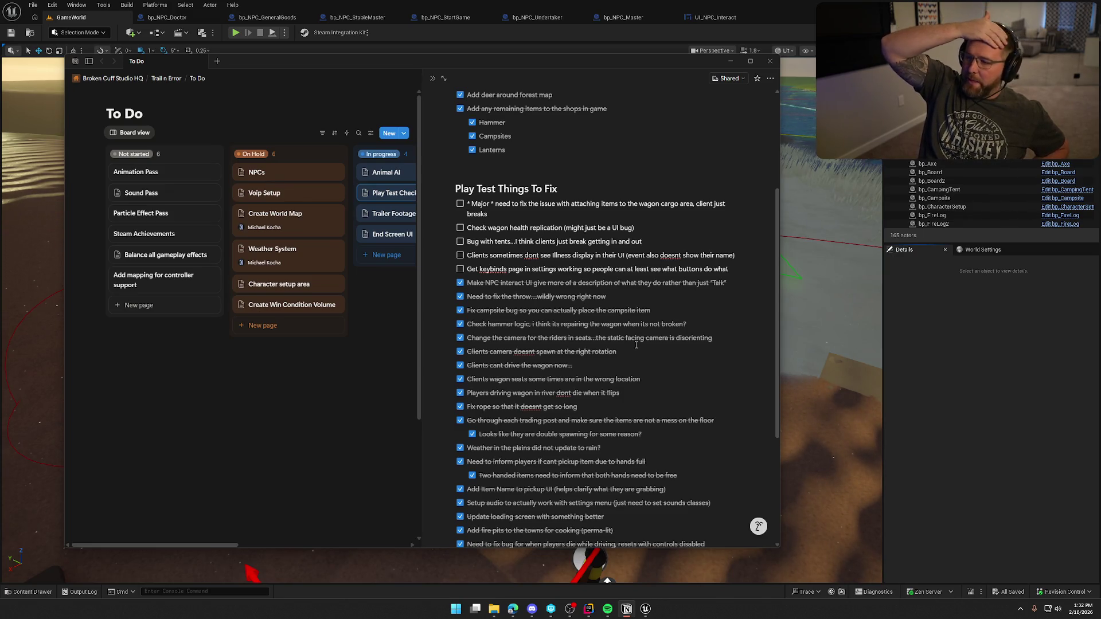
Add a to-do to do a pass on the physical animation component, which doesn't disable properly.
key(Return)
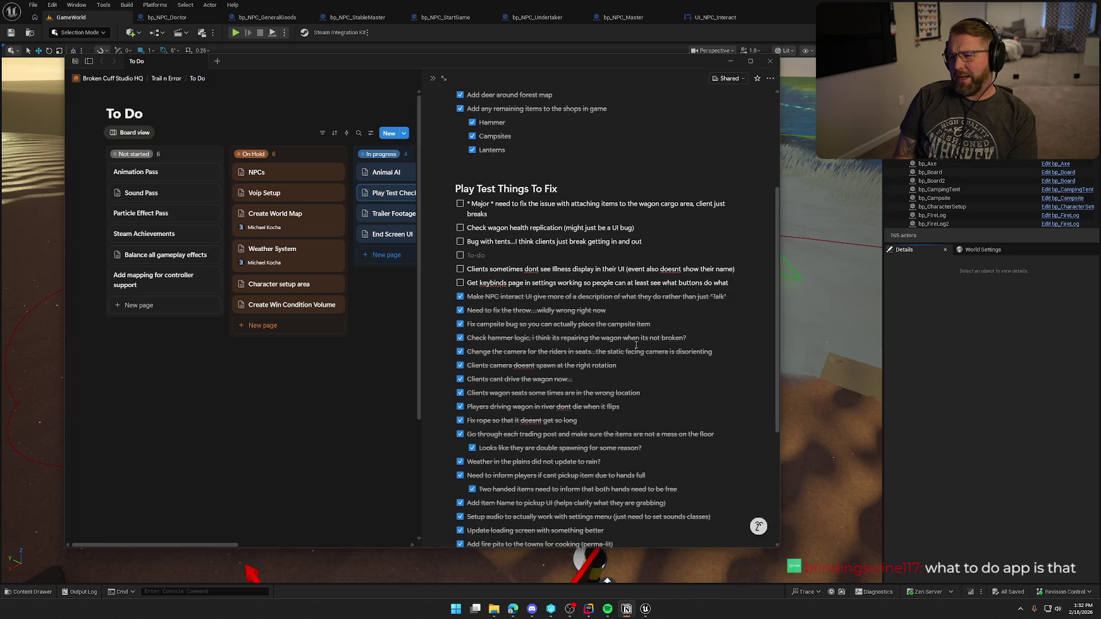
text(Nee)
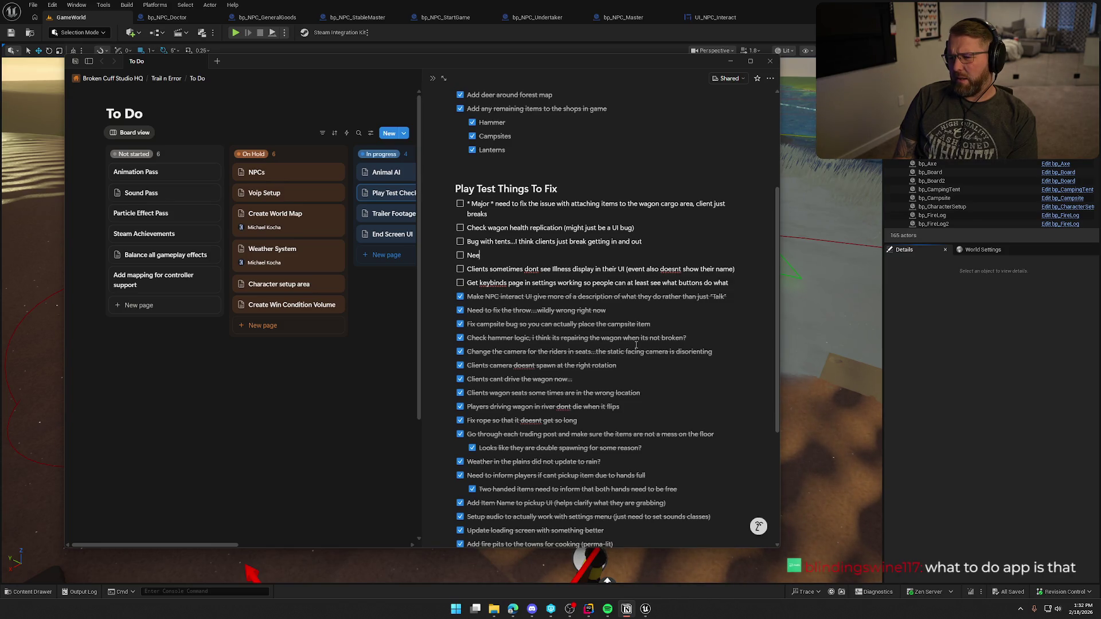
text(d to remove ph)
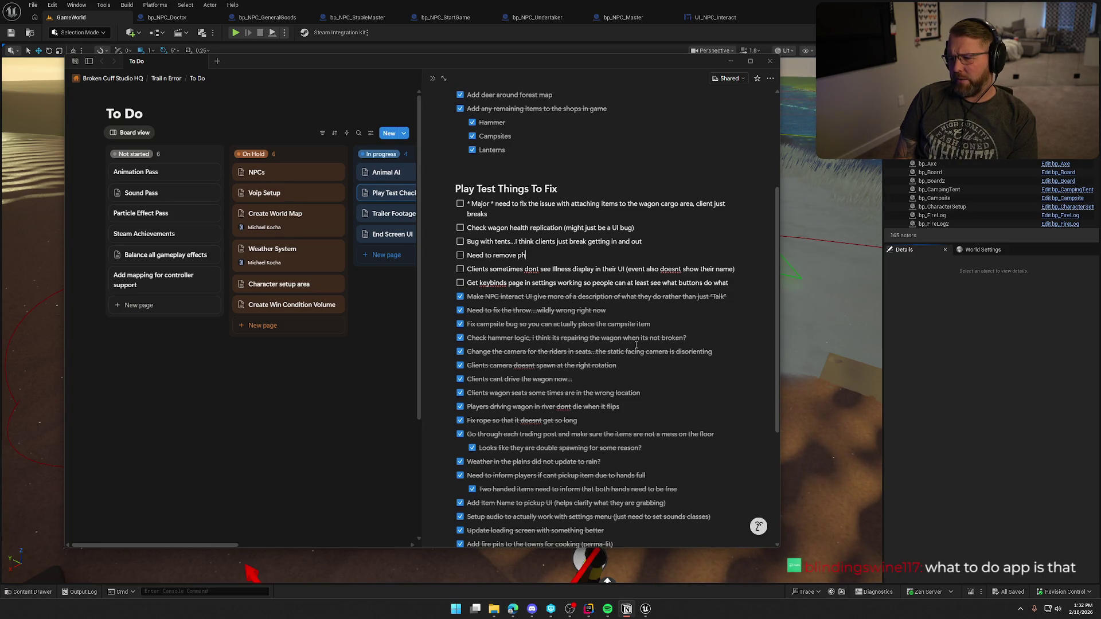
text(ysical animation)
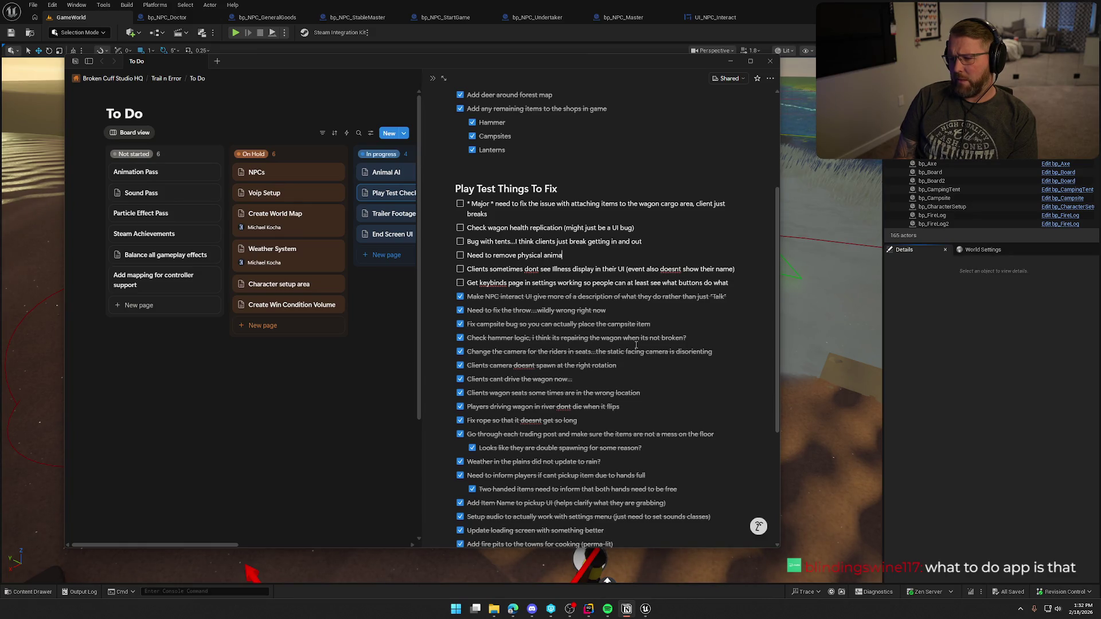
key(BackSpace)
key(BackSpace)
key(BackSpace)
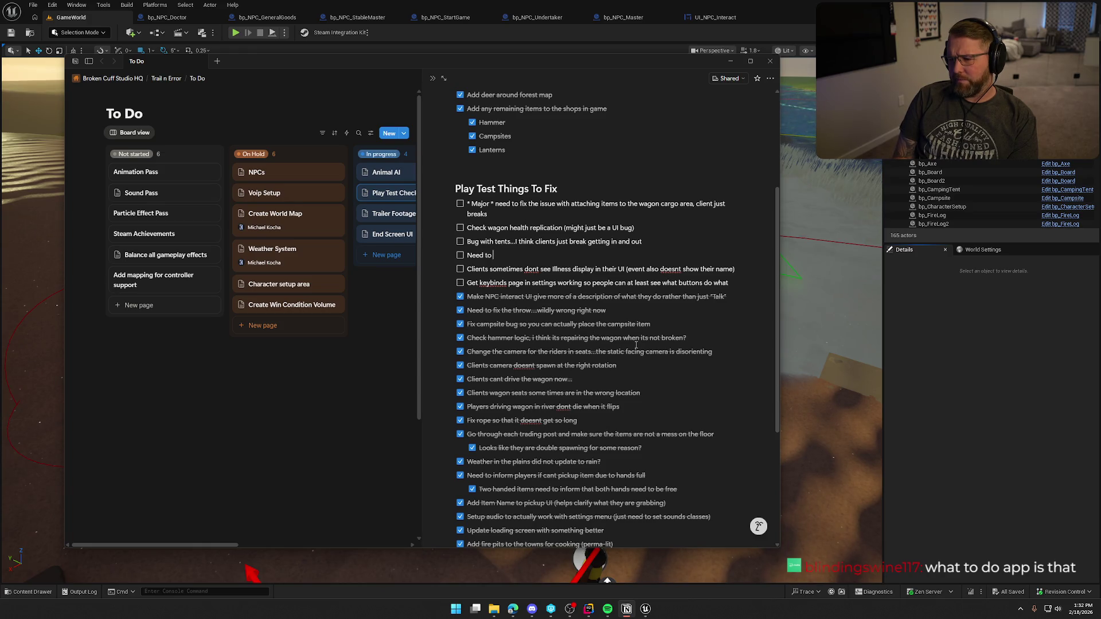
text(do a pass for)
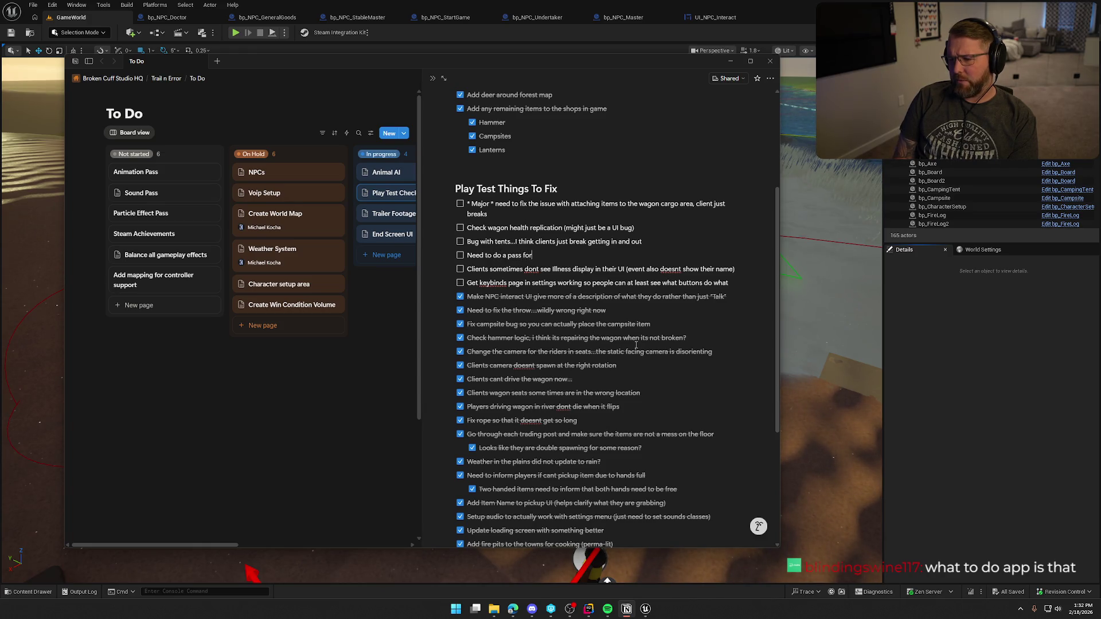
text( physic)
text(al animation comp)
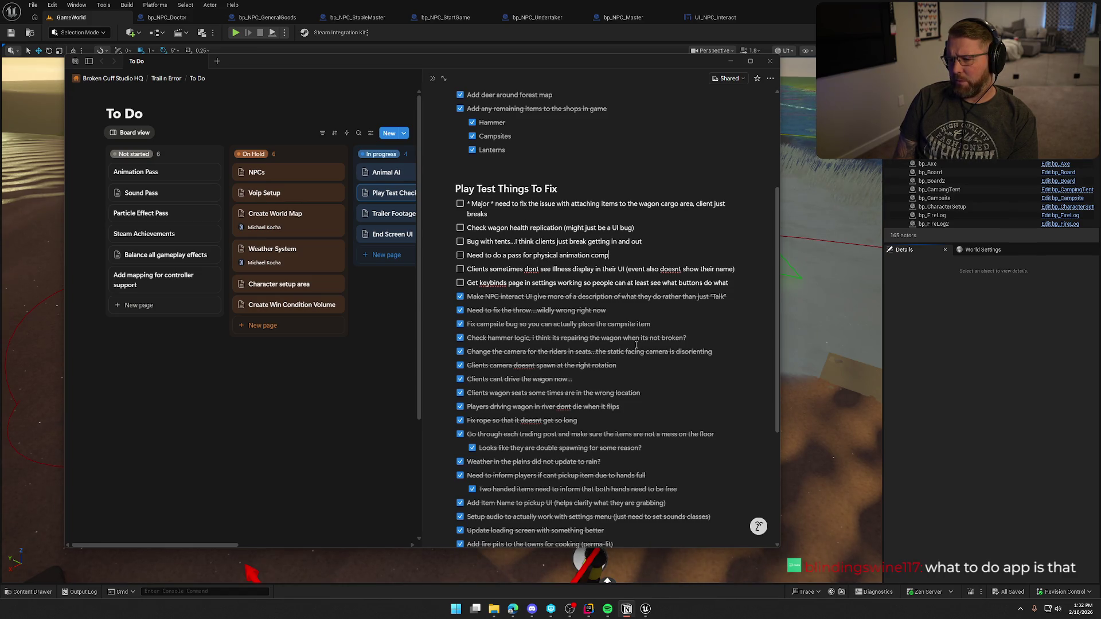
text(onent, some)
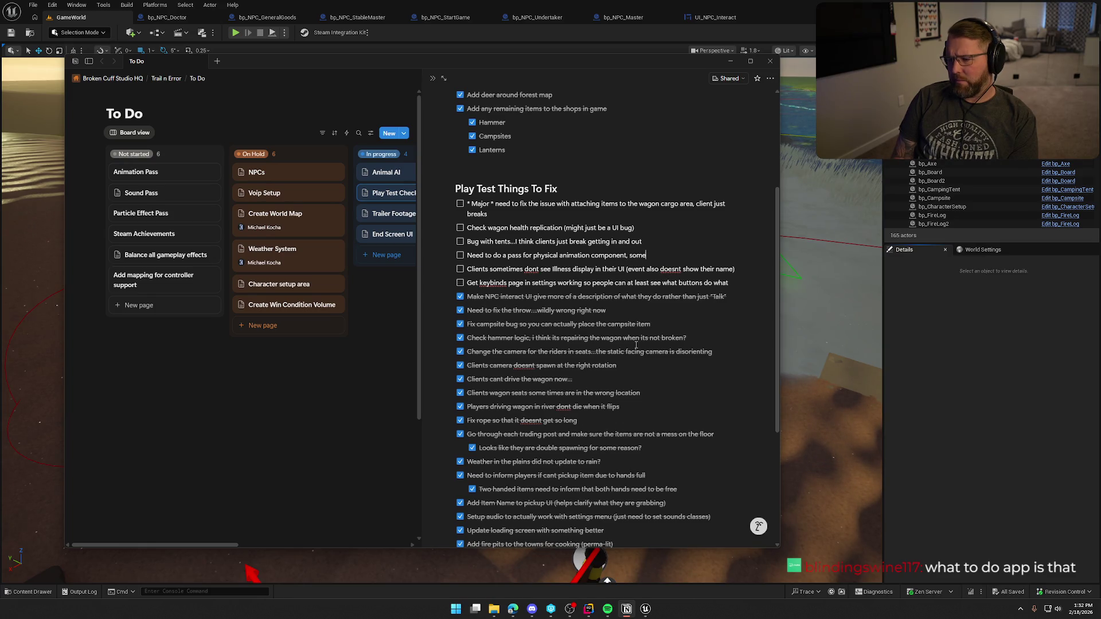
text( pla)
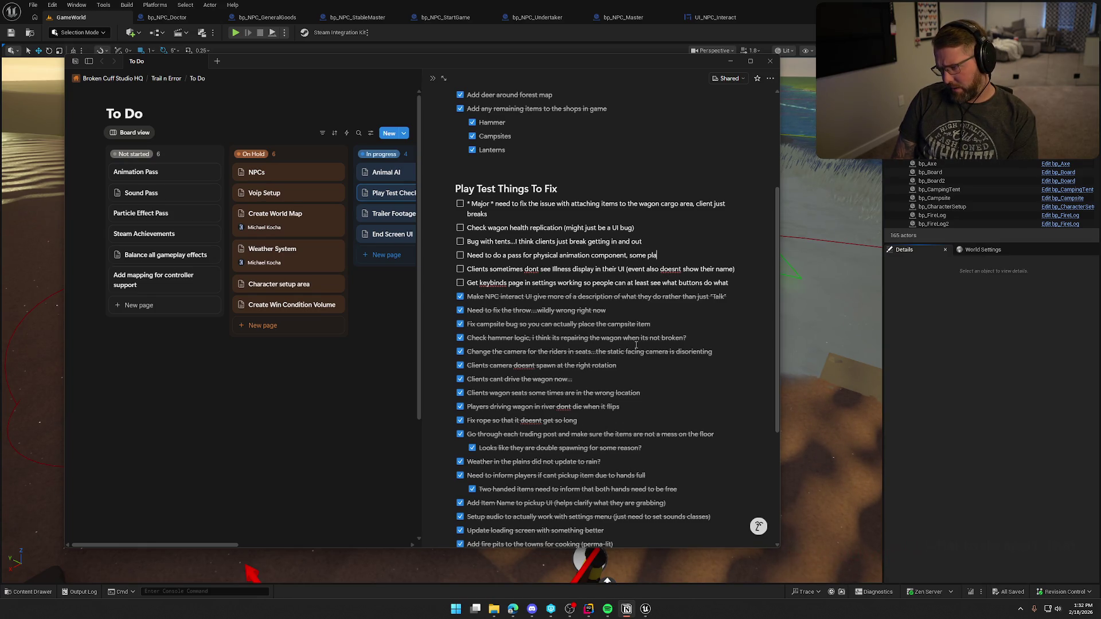
text(ce seem)
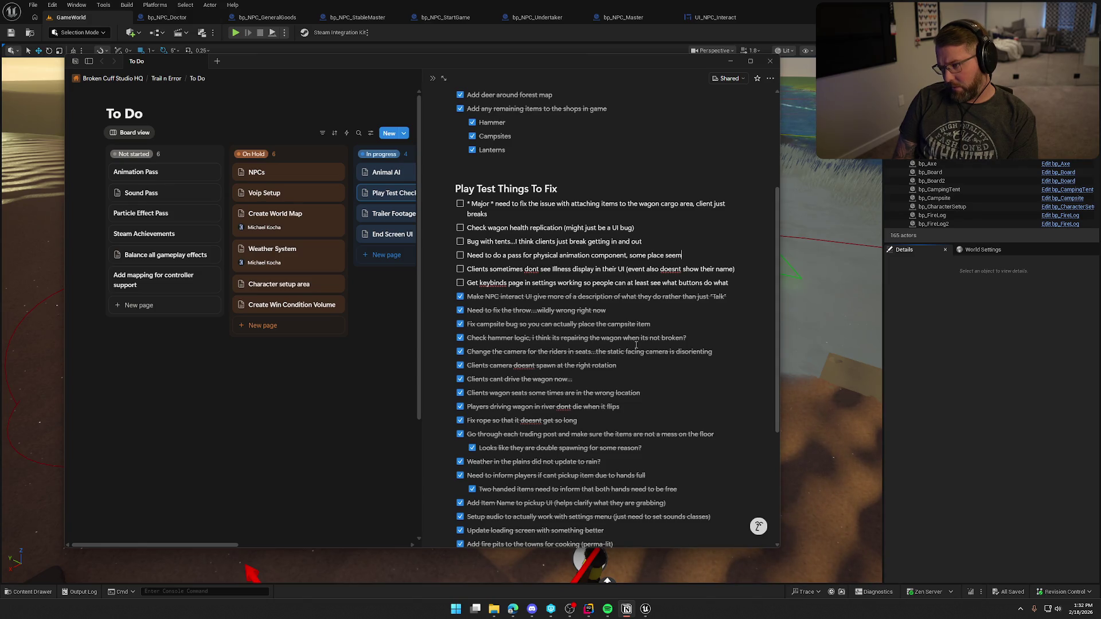
text( to not disabl)
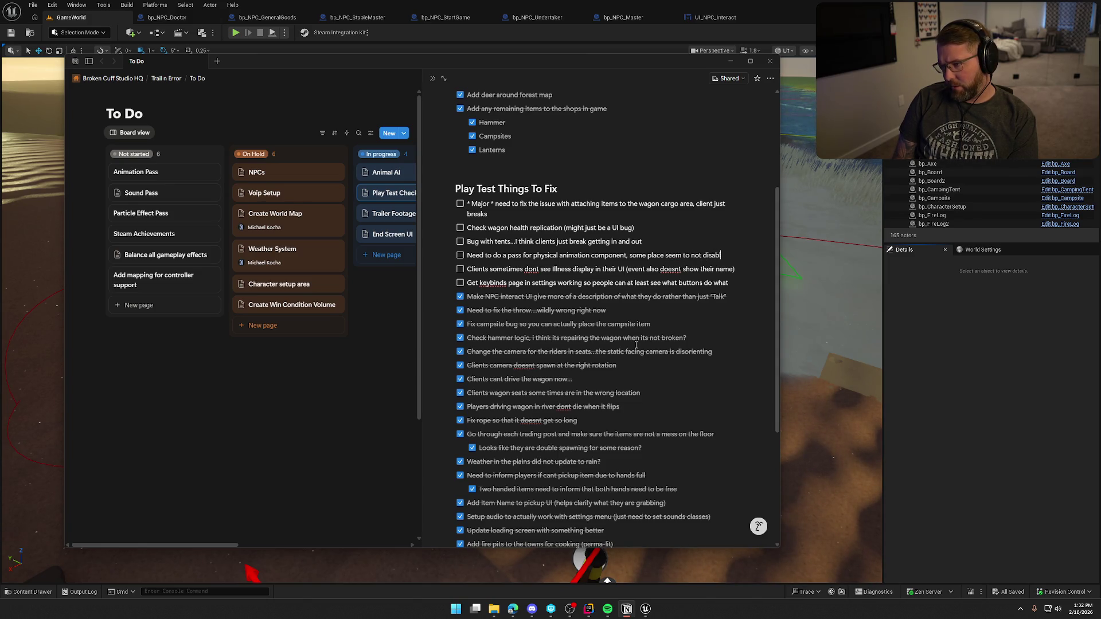
text(e properly)
Nest a sub-item 'End screen podium doesnt stop flopping' under the physical animation to-do.
key(Return)
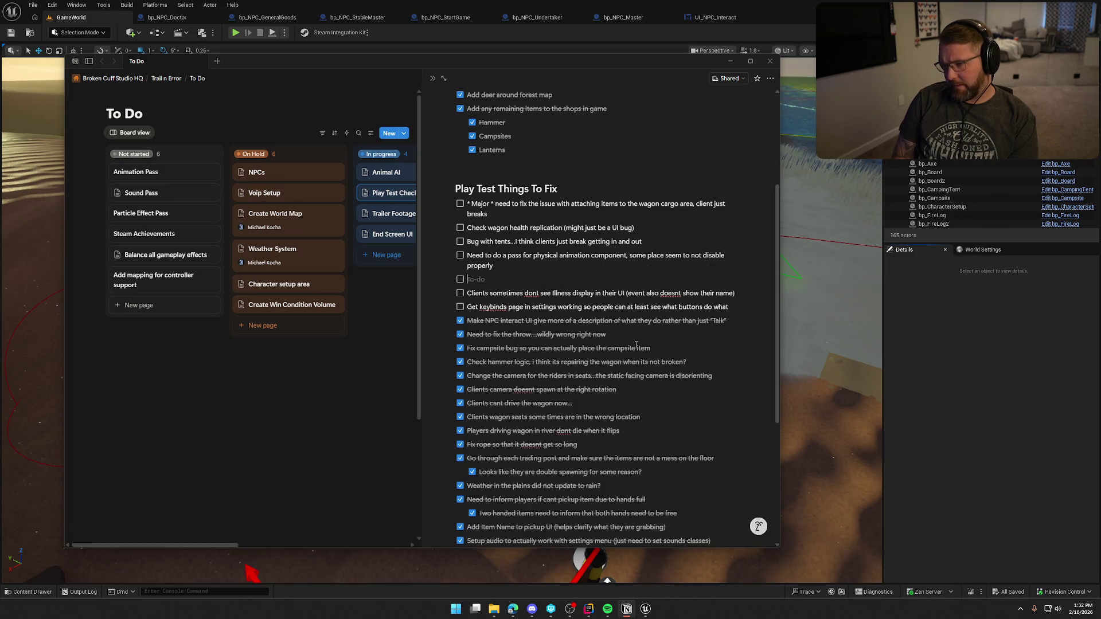
key(Tab)
text(End s)
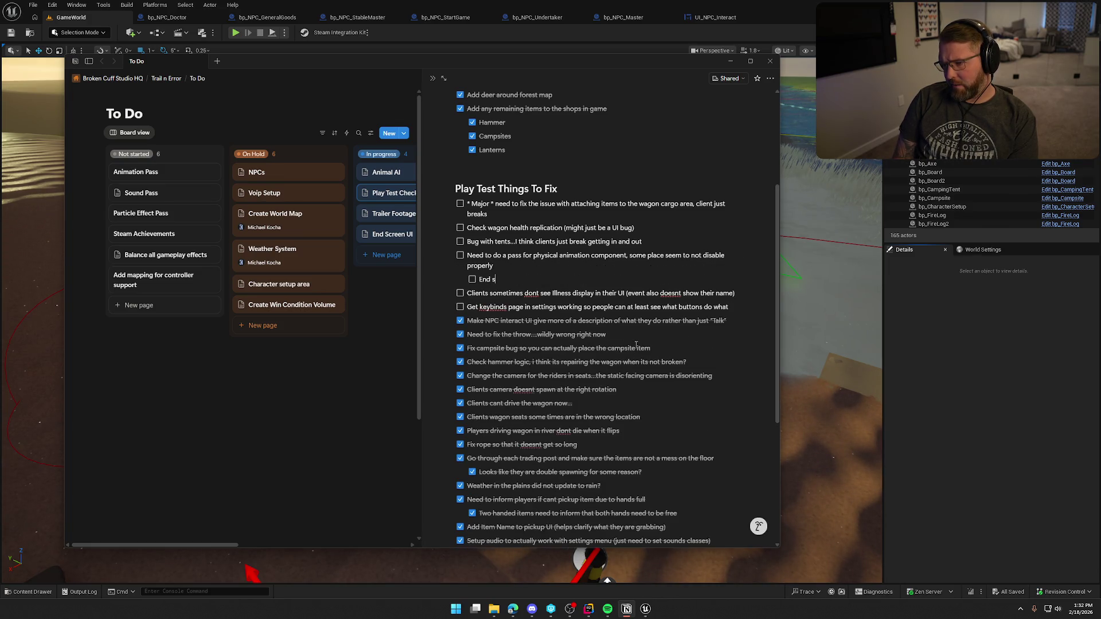
text(creen podium )
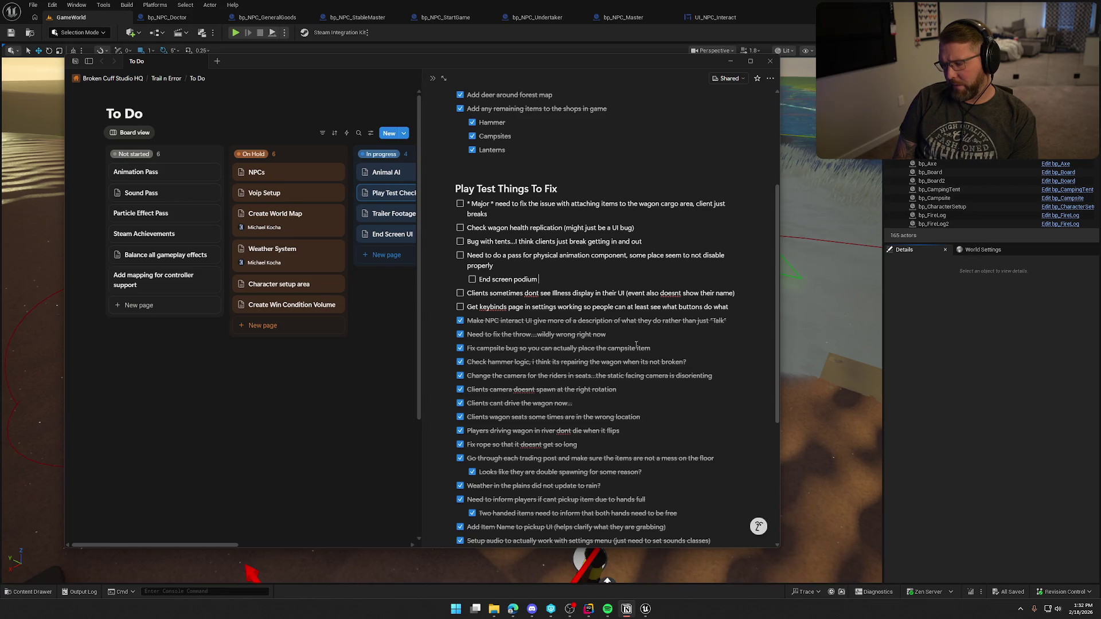
text(doesn)
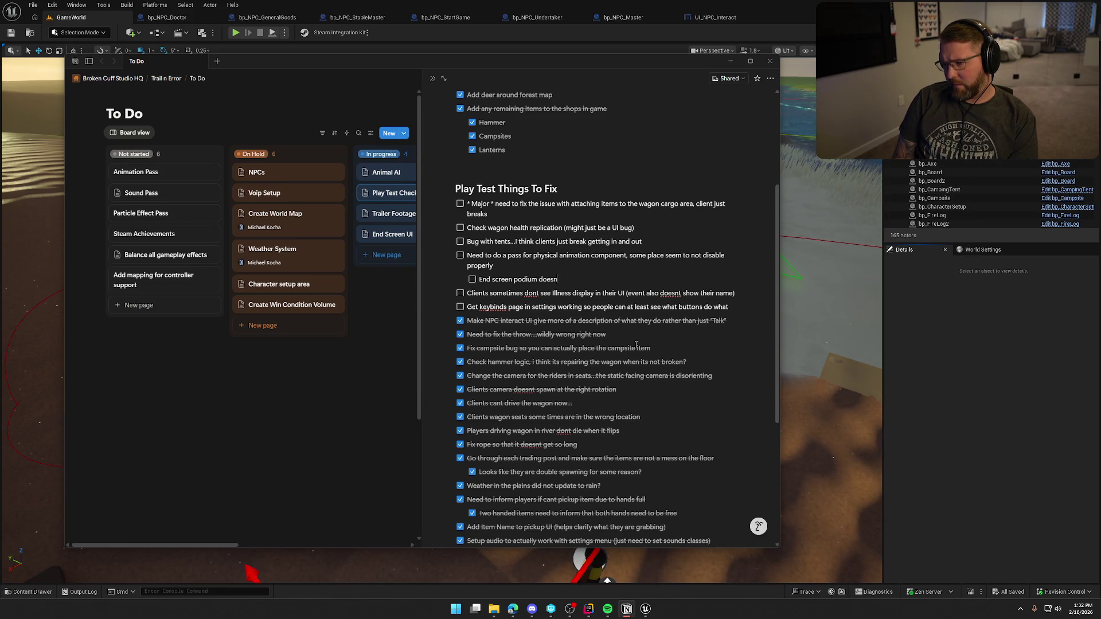
text(t stop flo)
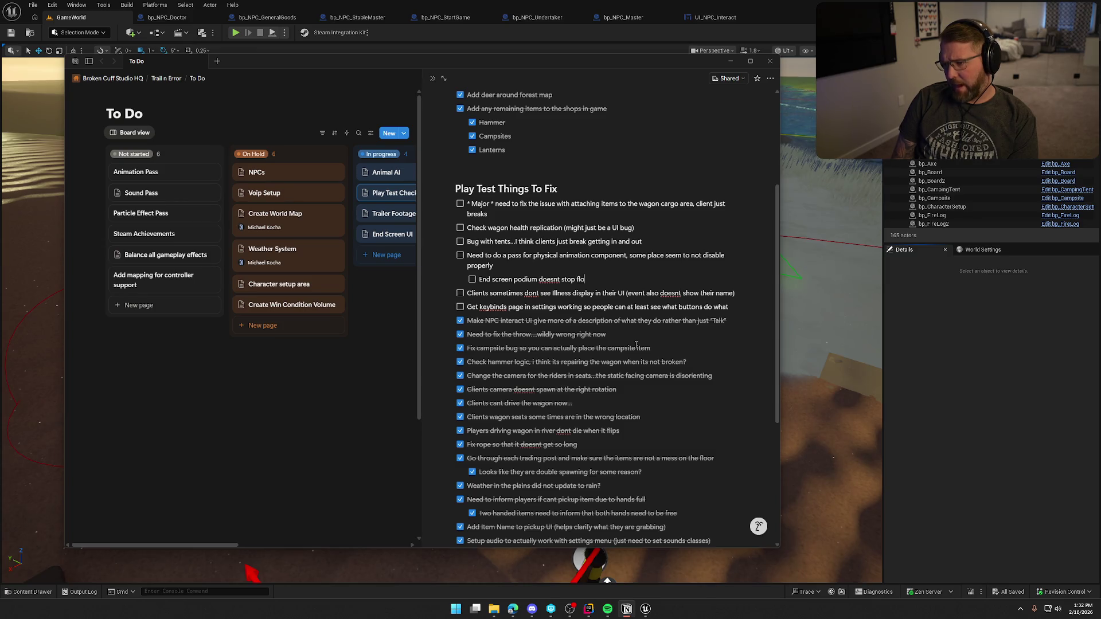
text(pping)
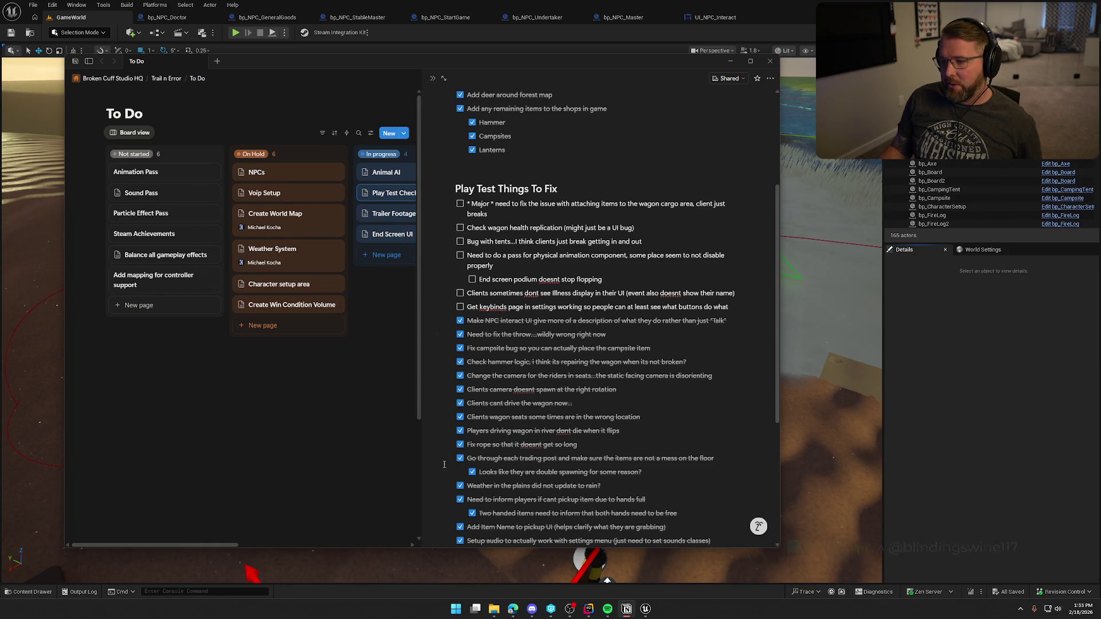
scroll(496, 371, up, 1)
scroll(496, 371, up, 3)
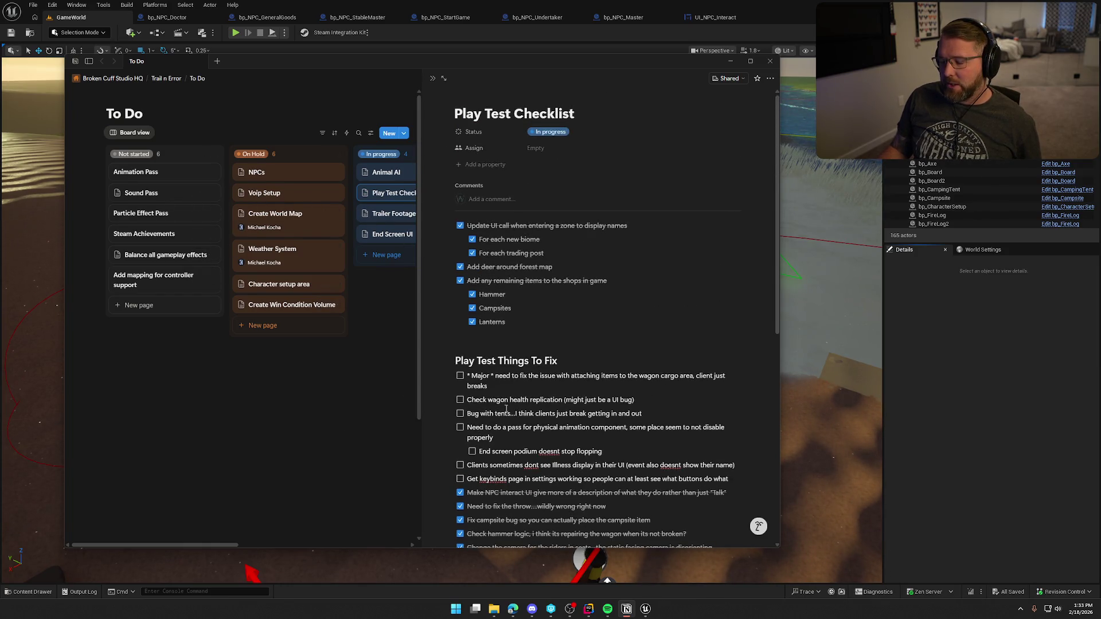
scroll(507, 407, down, 8)
scroll(511, 396, up, 7)
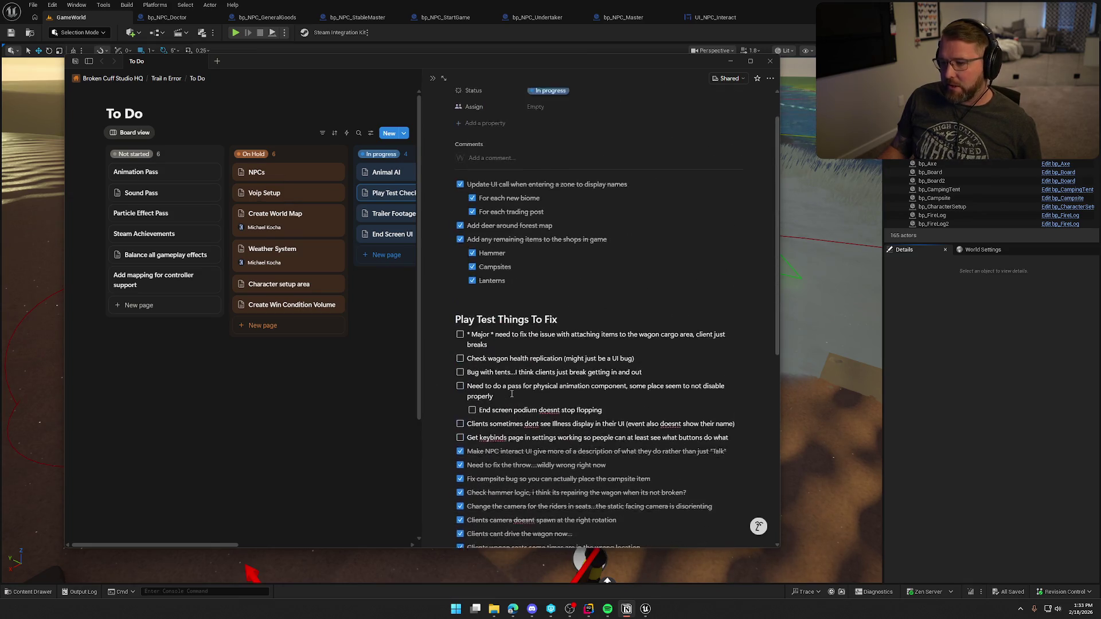
scroll(511, 394, up, 1)
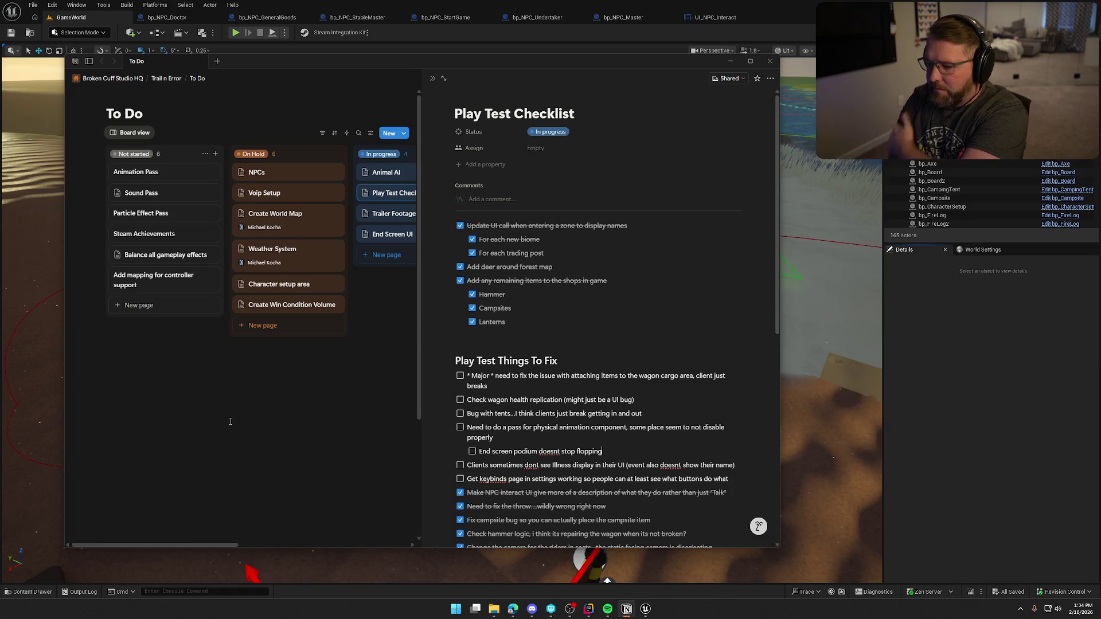
Scroll through the Play Test Checklist items, then close the peek to show the To Do board.
scroll(549, 394, down, 6)
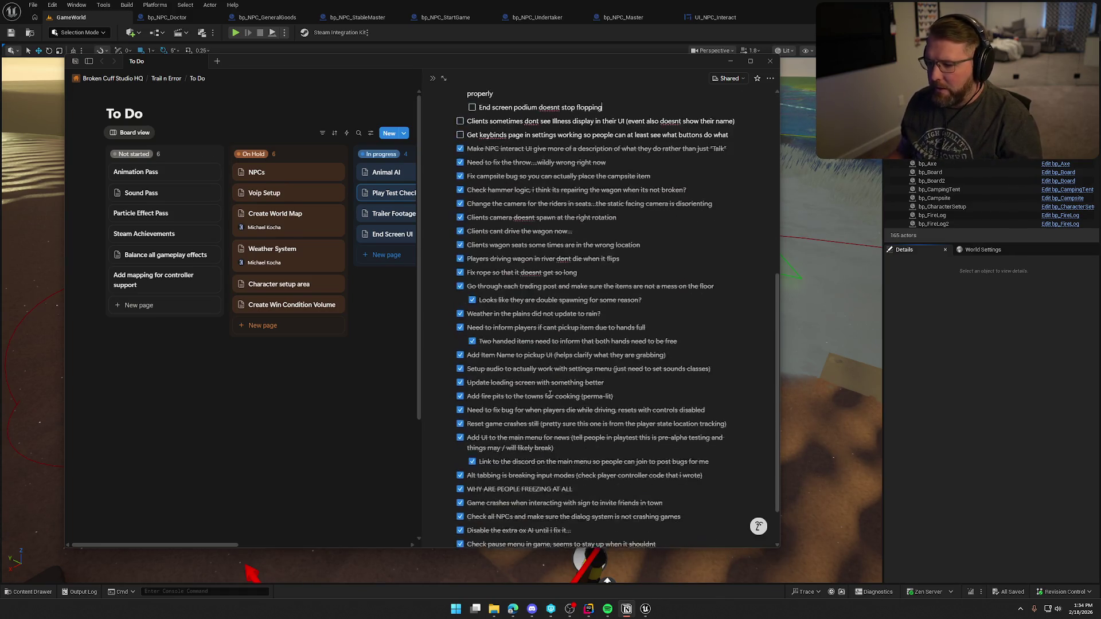
scroll(539, 367, down, 1)
scroll(510, 298, up, 2)
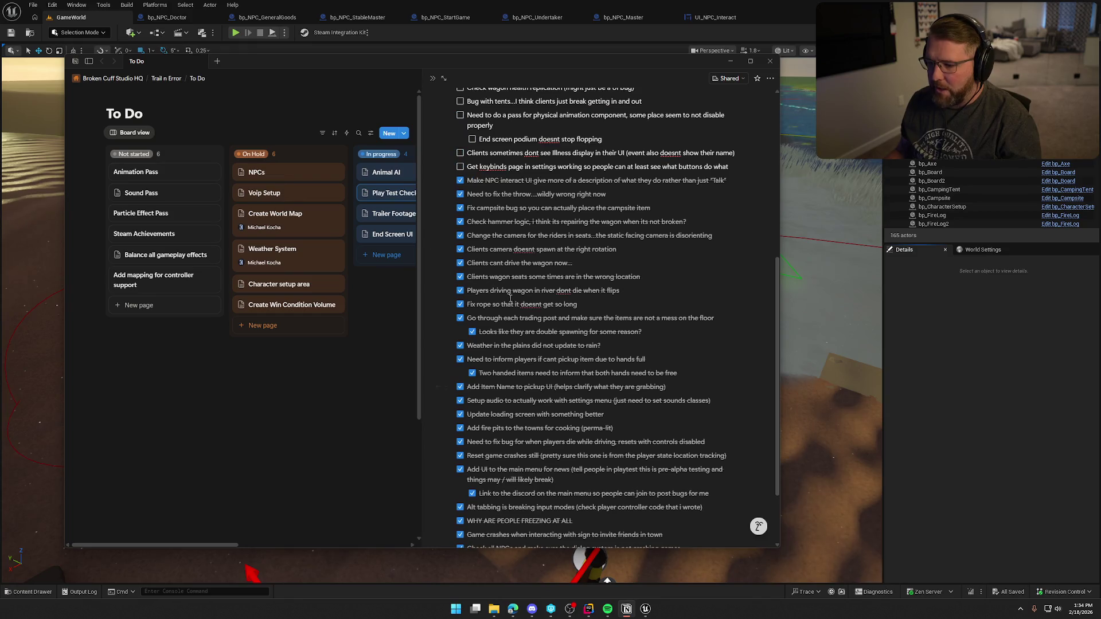
scroll(563, 517, down, 2)
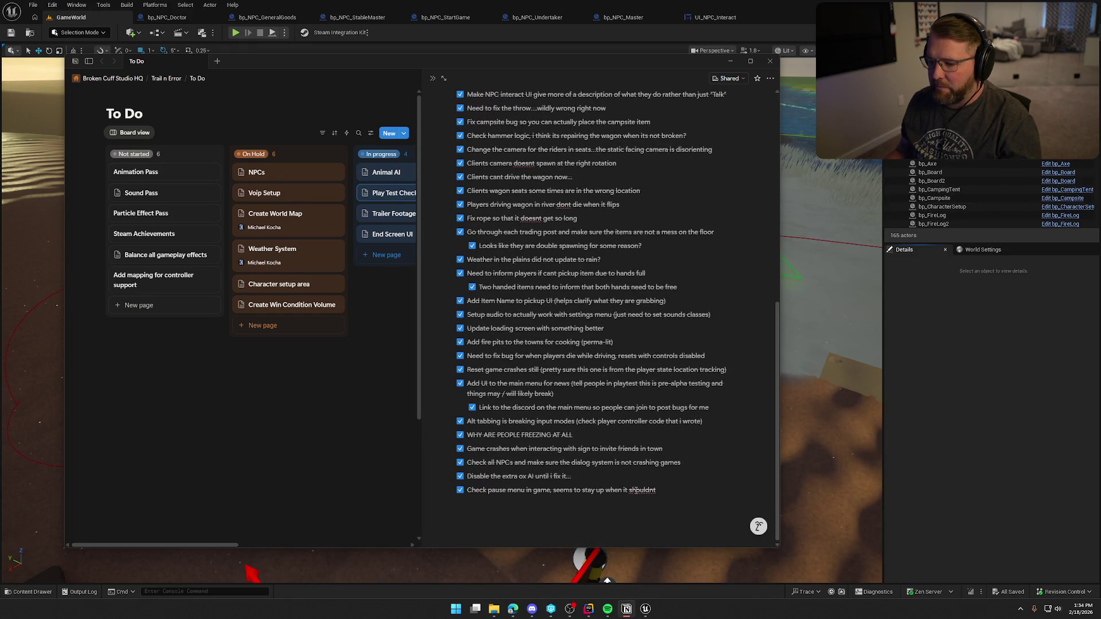
scroll(525, 232, up, 1)
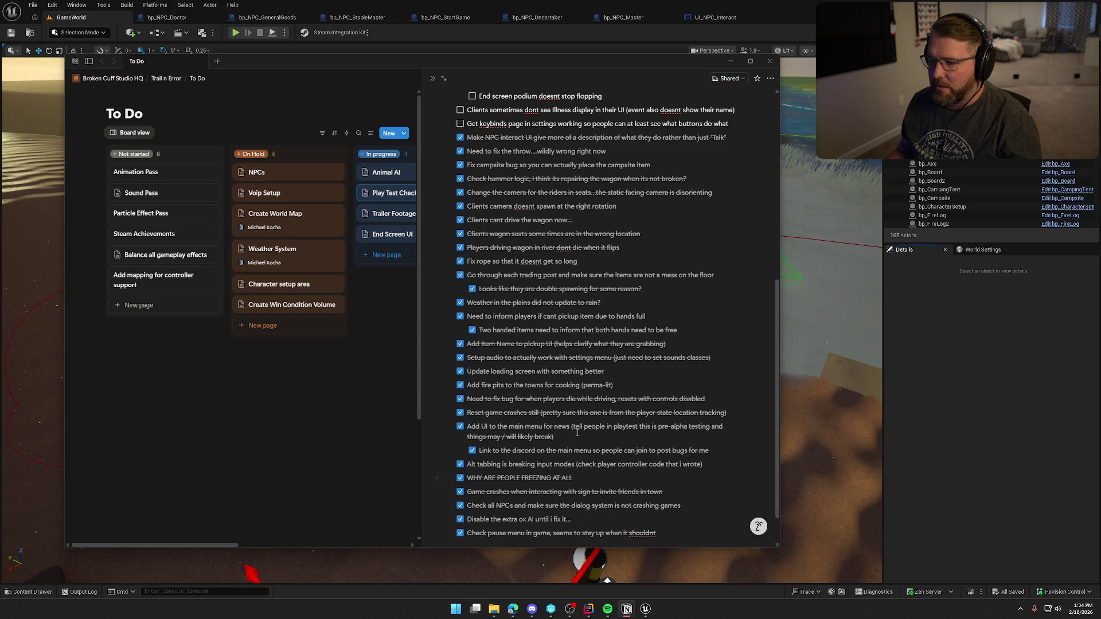
scroll(584, 298, up, 8)
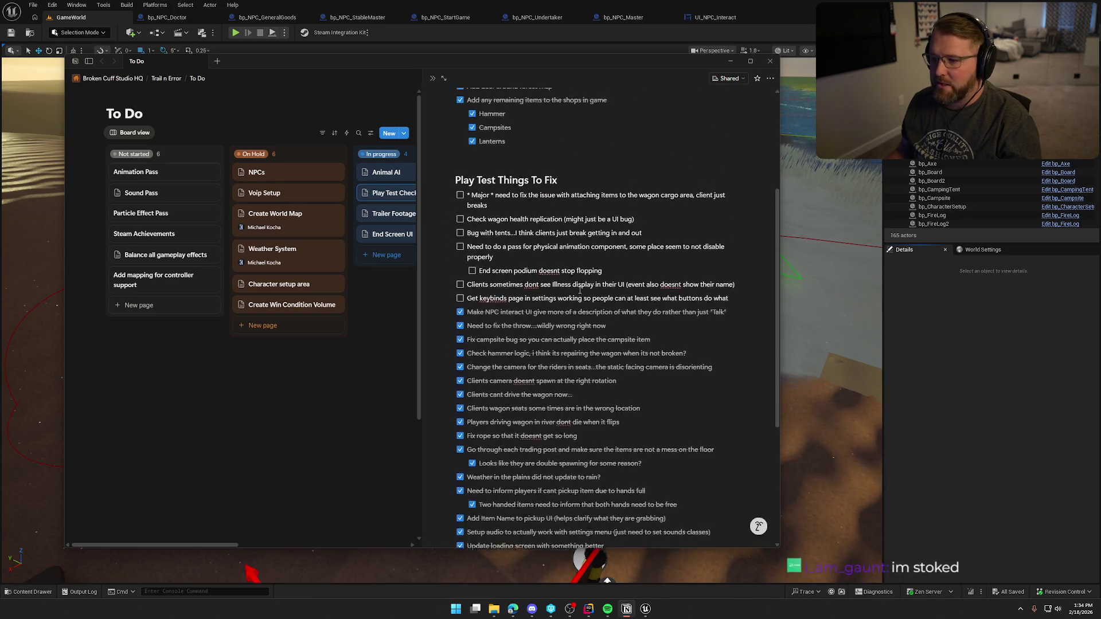
scroll(584, 299, down, 9)
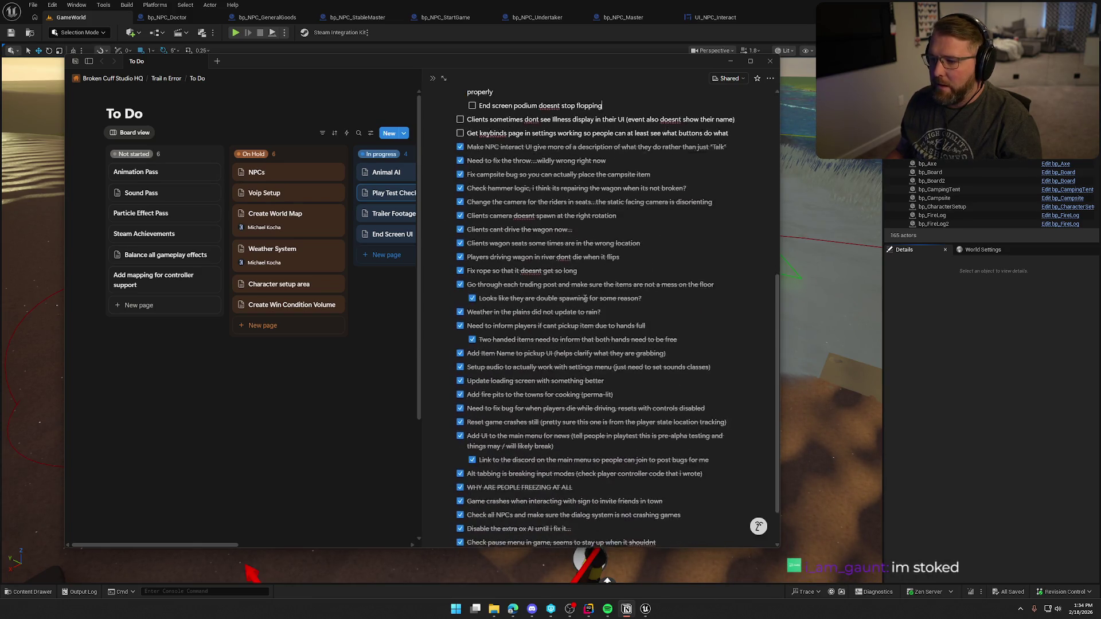
scroll(584, 297, up, 5)
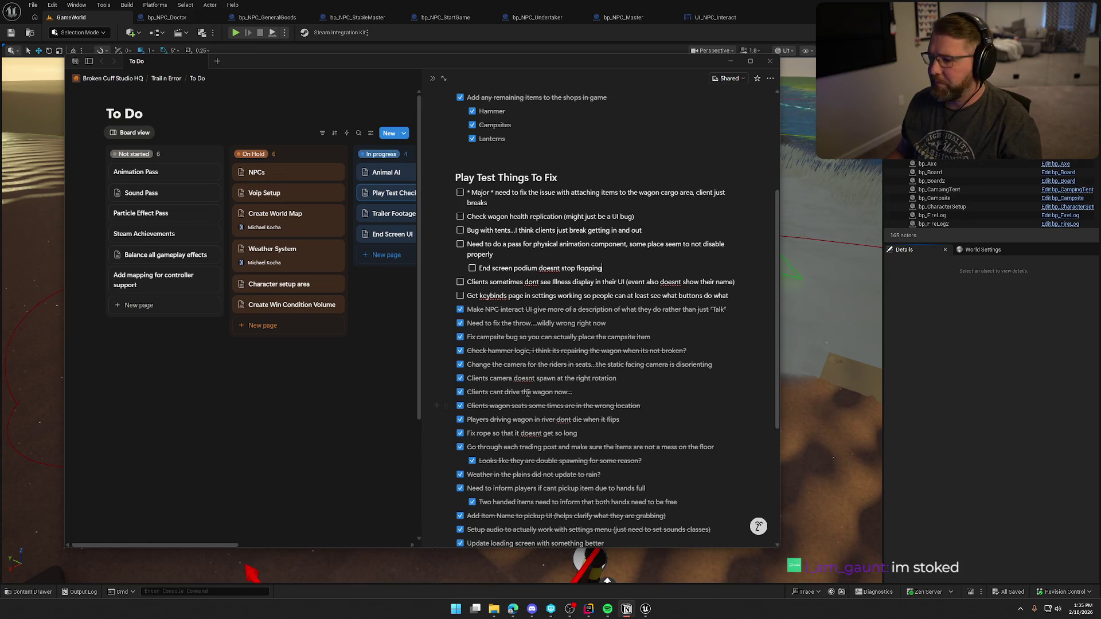
click(389, 322)
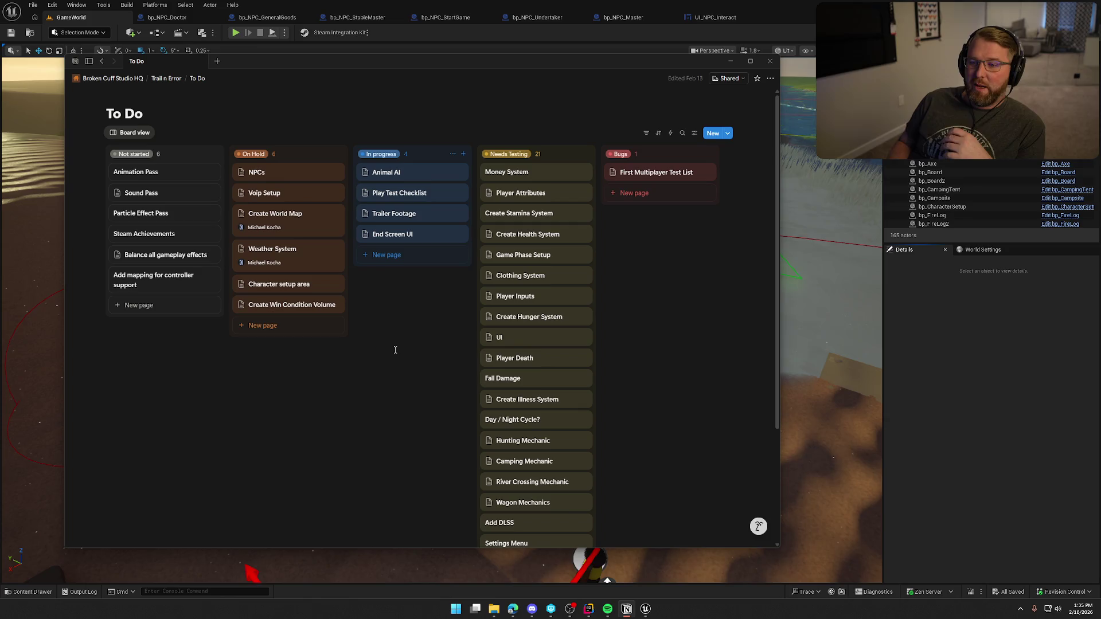
Scroll the To Do board down and back up to review the Needs Testing and Bugs columns.
scroll(395, 350, down, 3)
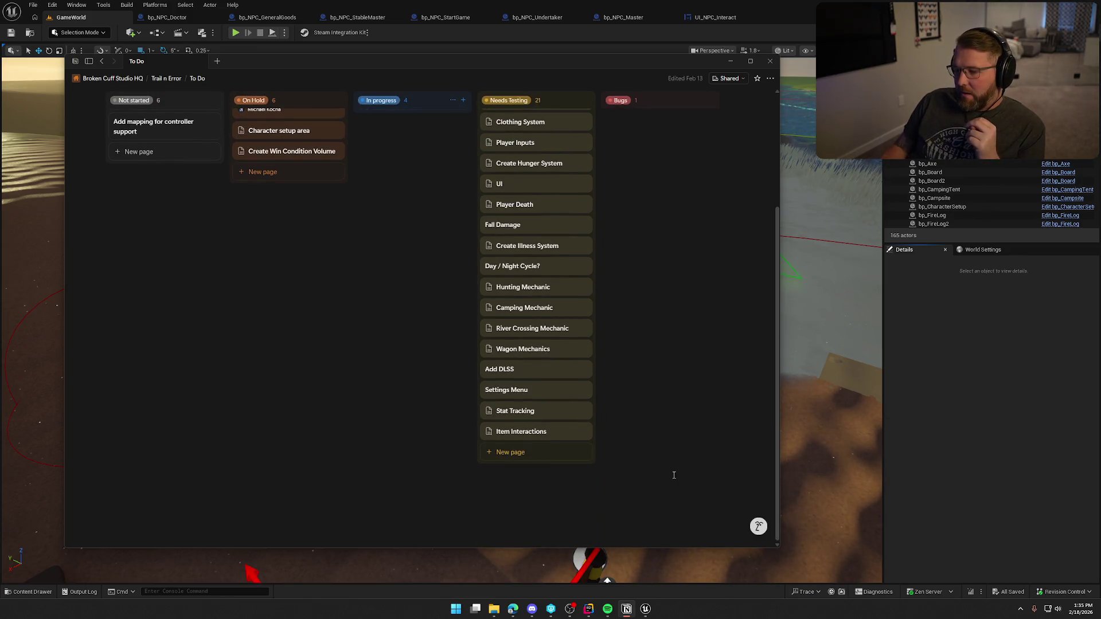
scroll(617, 495, up, 3)
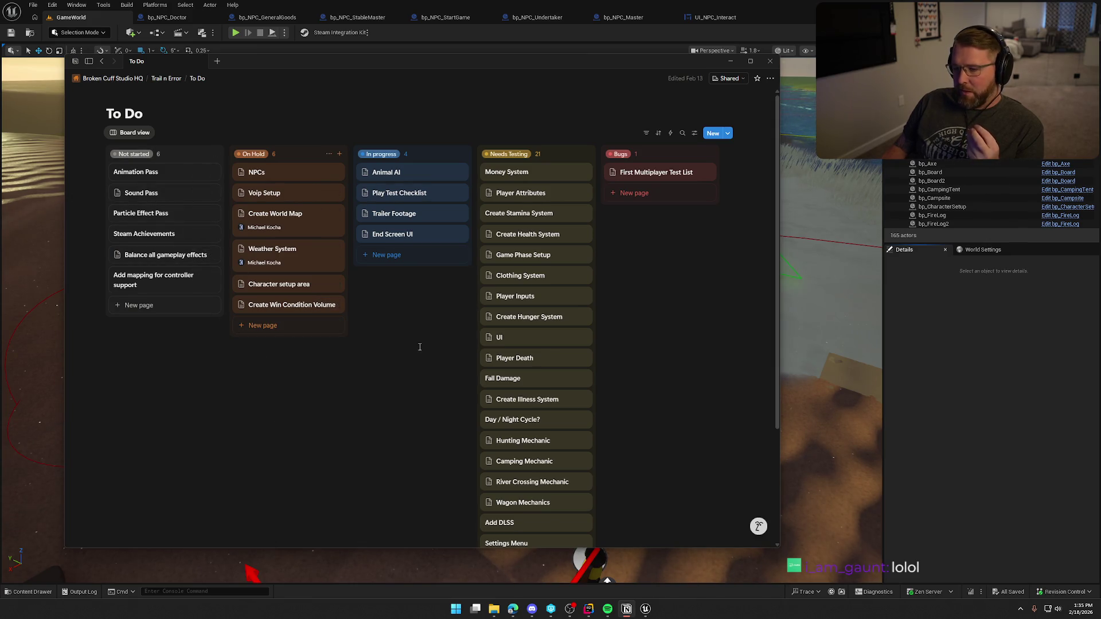
Peek at the Play Test Checklist, End Screen UI and Trailer Footage tasks, then return to the full board.
click(412, 235)
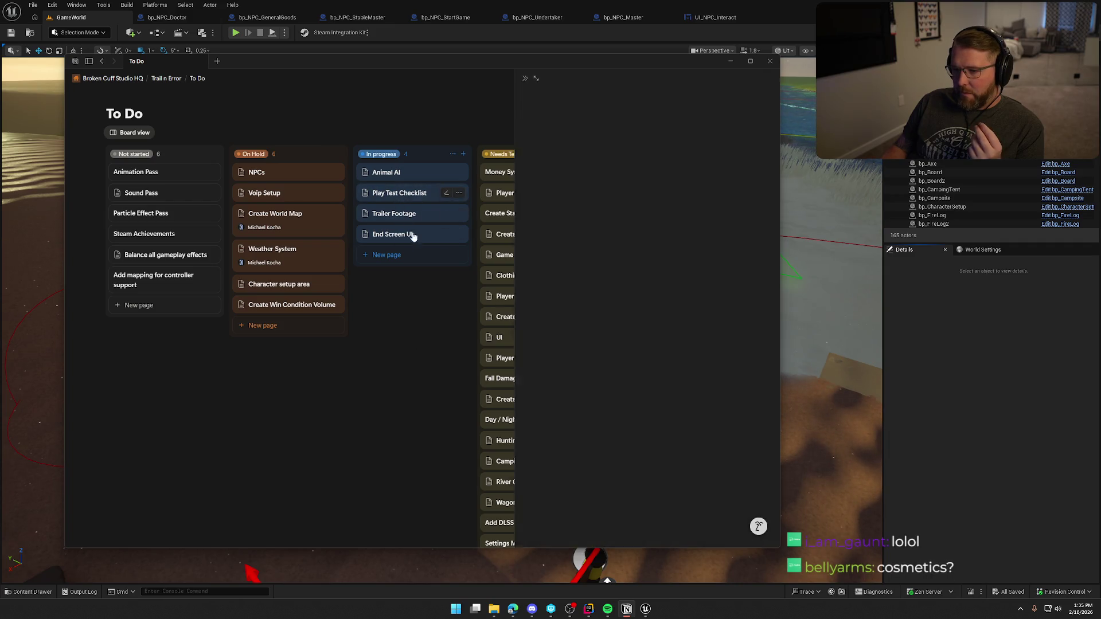
scroll(534, 350, down, 1)
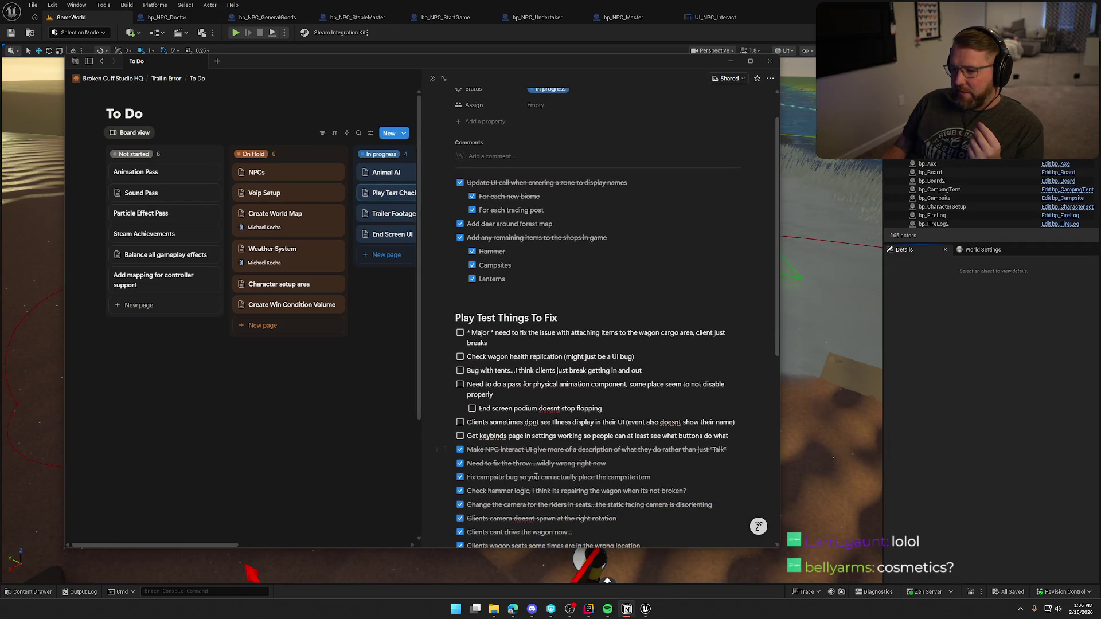
click(372, 384)
click(396, 235)
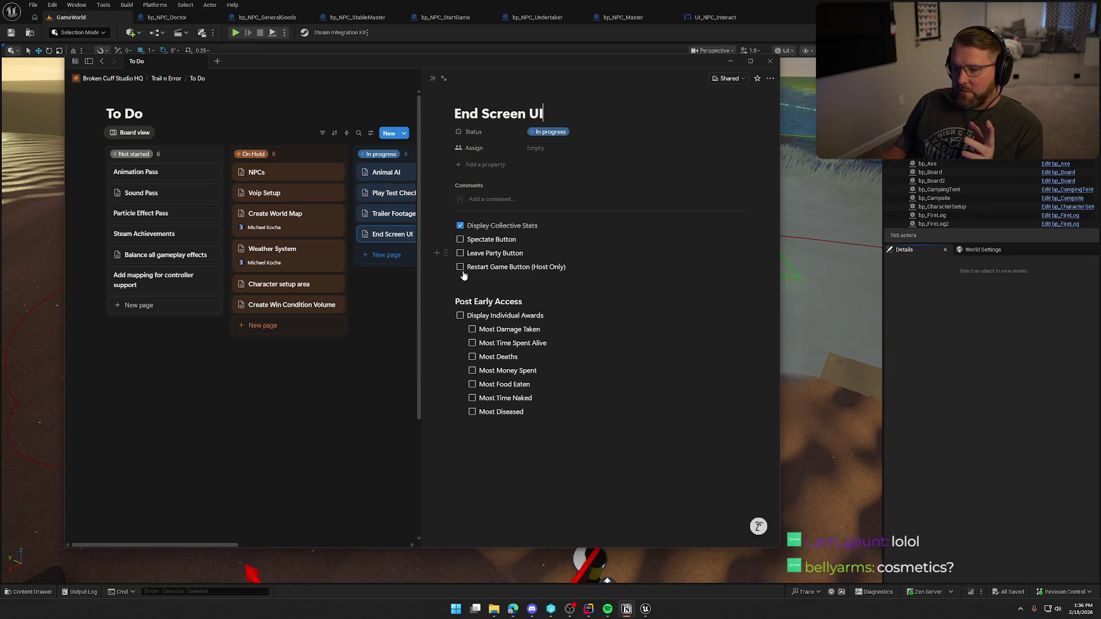
click(395, 367)
click(396, 213)
click(391, 449)
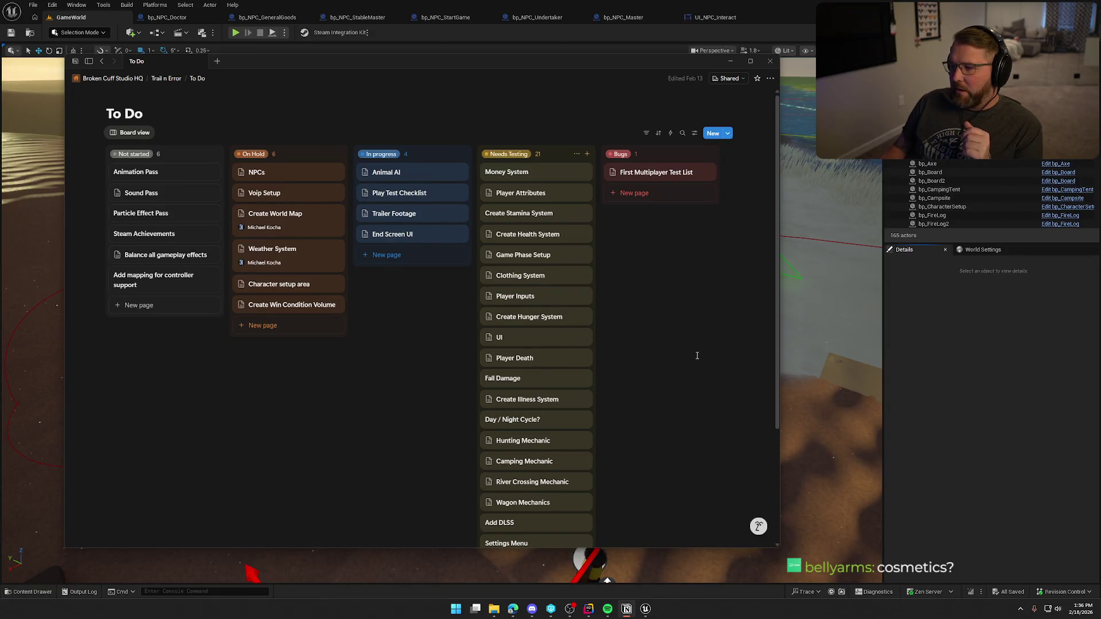
Check off the restart crash, failed game-join, session invite, wagon corner friction and jittery wagon items.
click(647, 172)
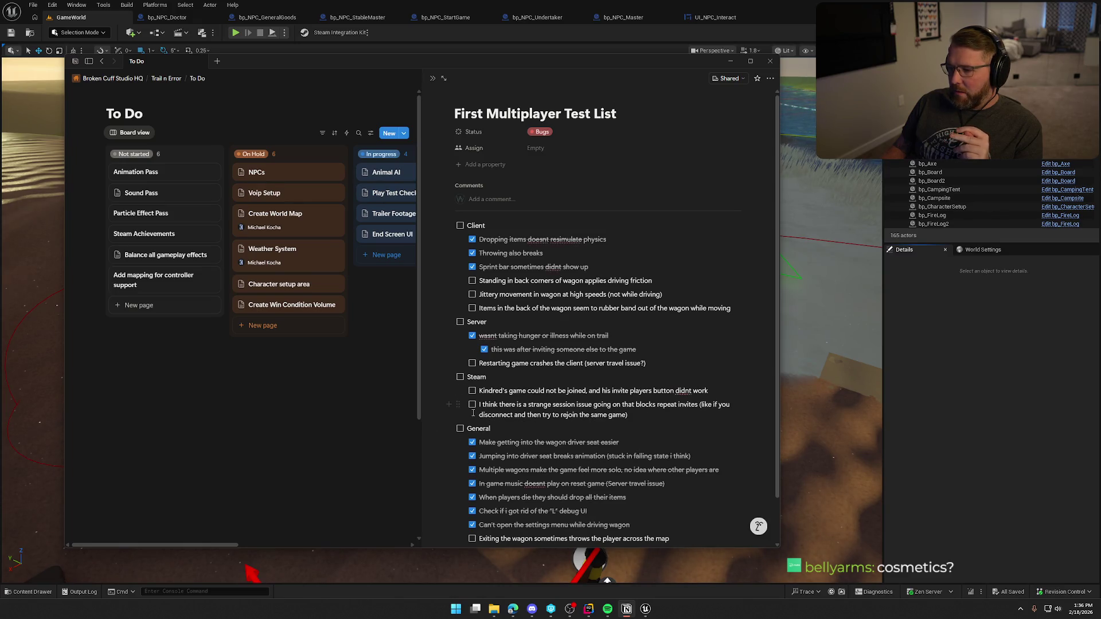
click(471, 363)
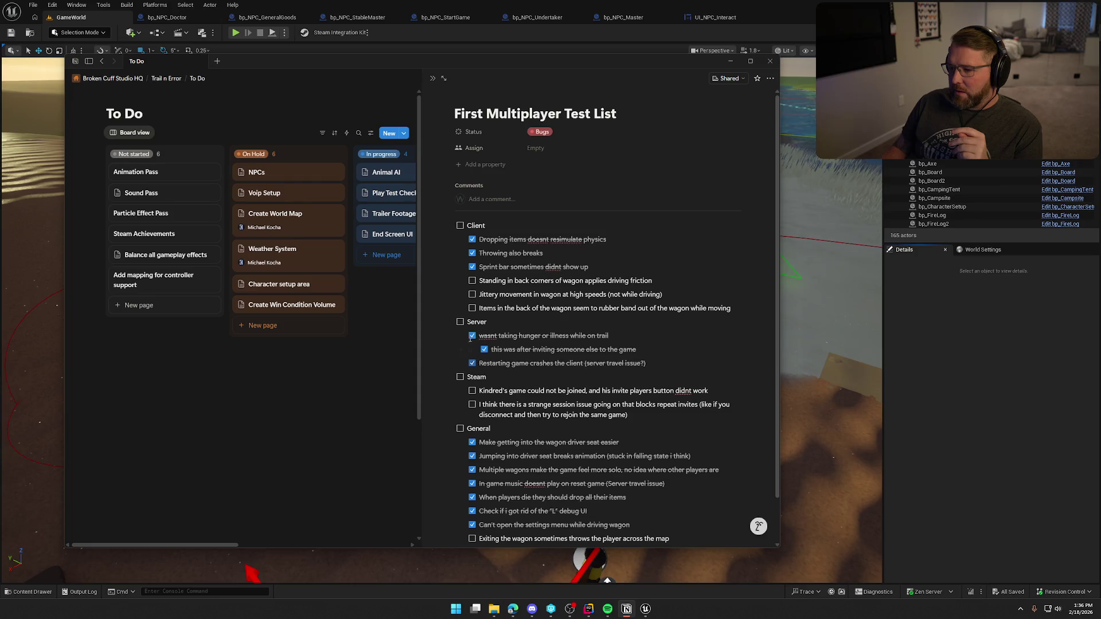
click(472, 390)
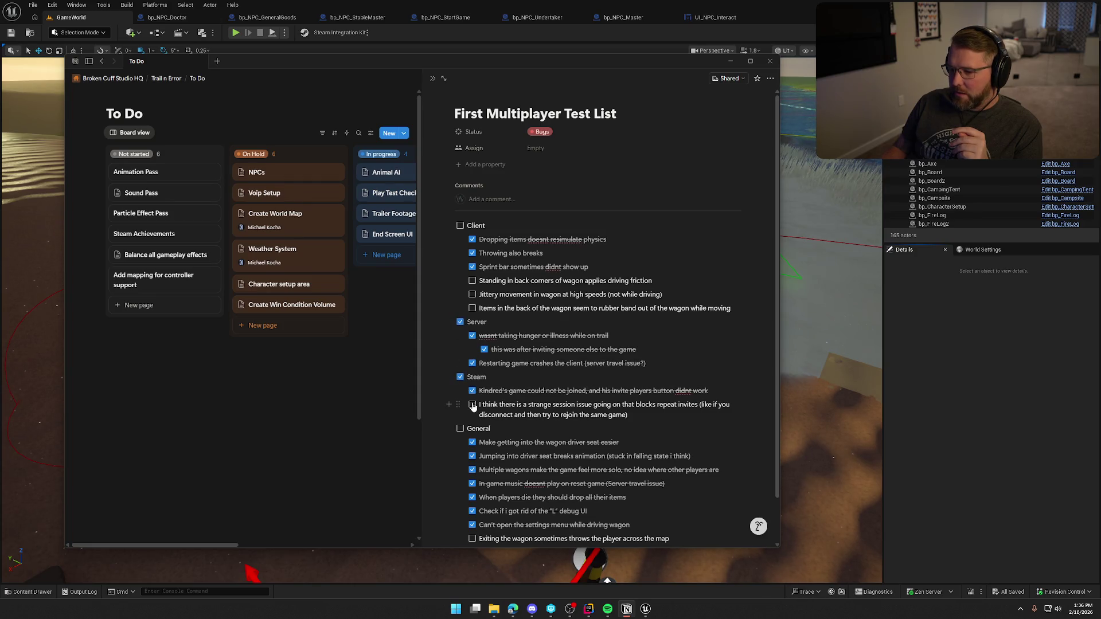
click(472, 404)
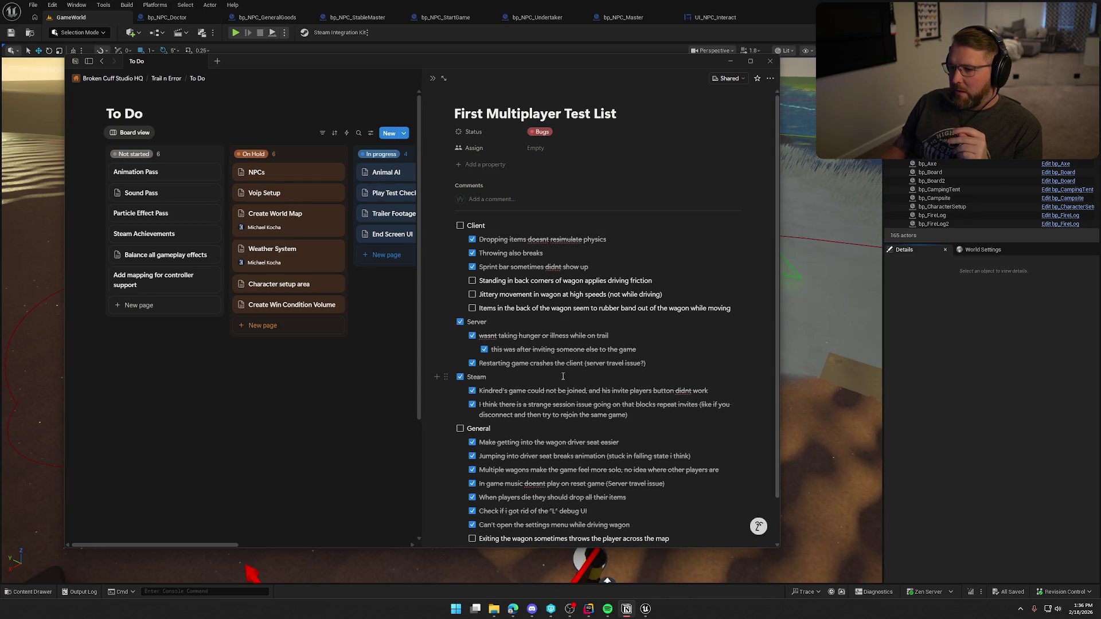
click(472, 281)
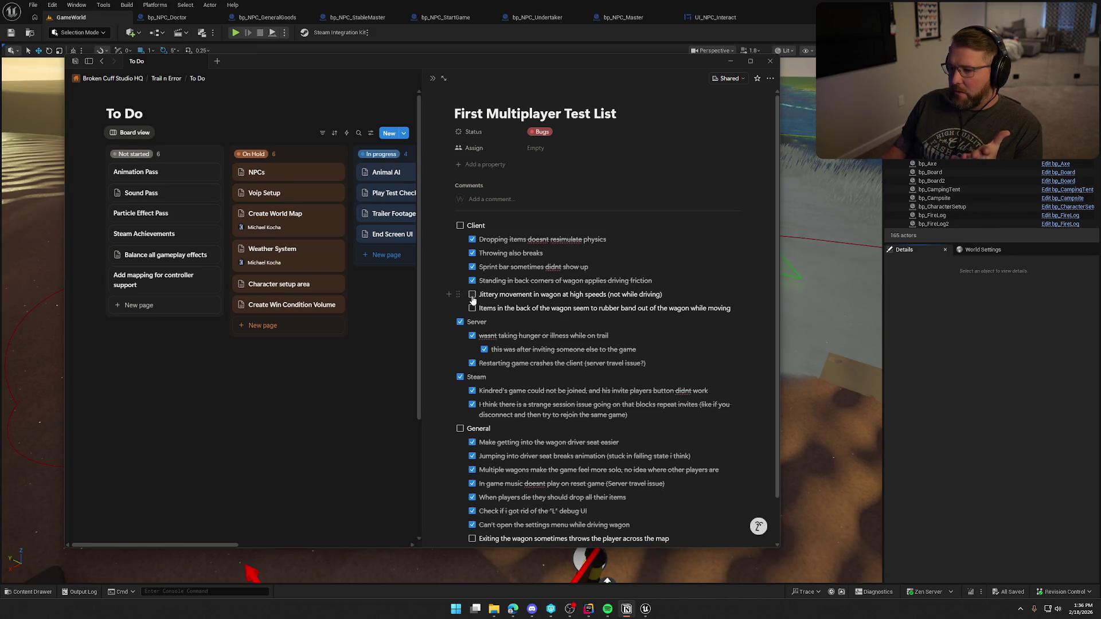
click(472, 295)
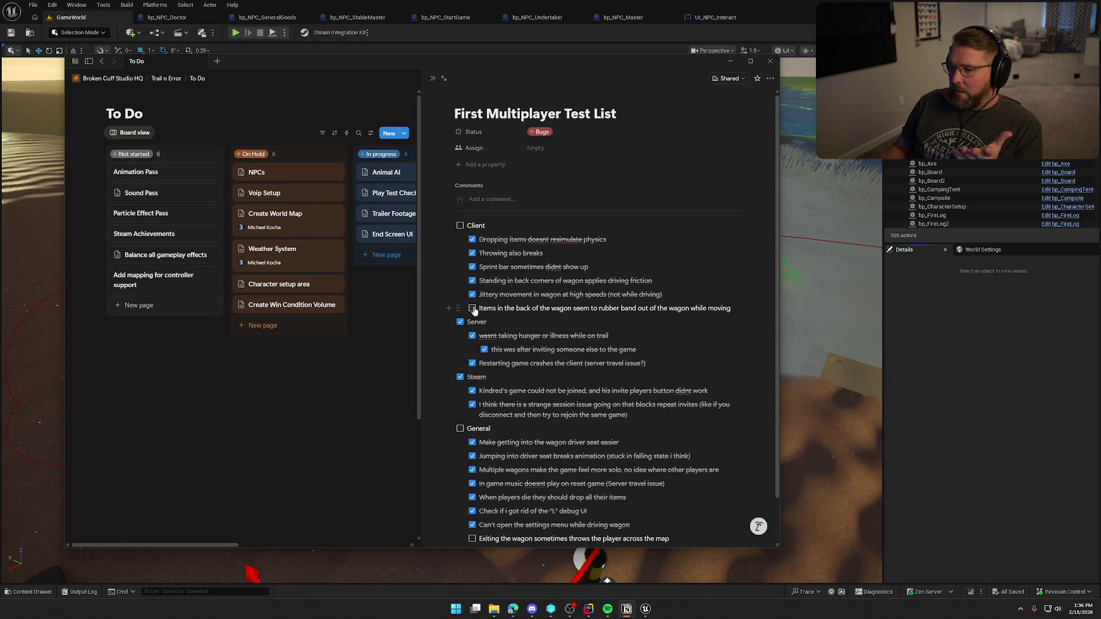
Check off wagon-exit throwing, the General and Client groups, and rubber-banding items, then close the list.
scroll(576, 368, down, 1)
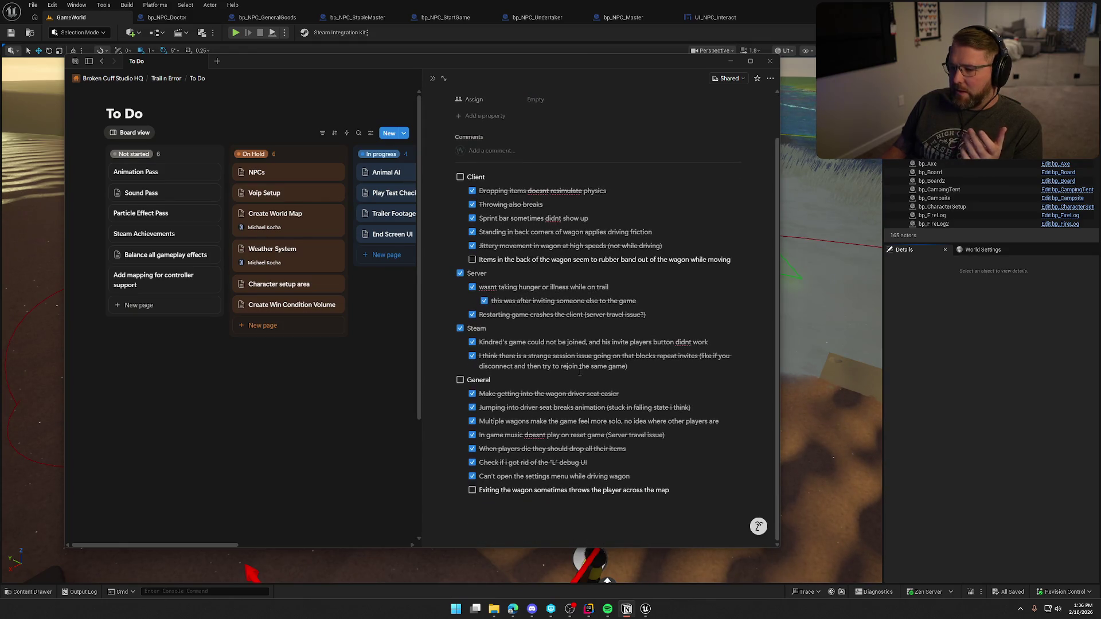
click(473, 491)
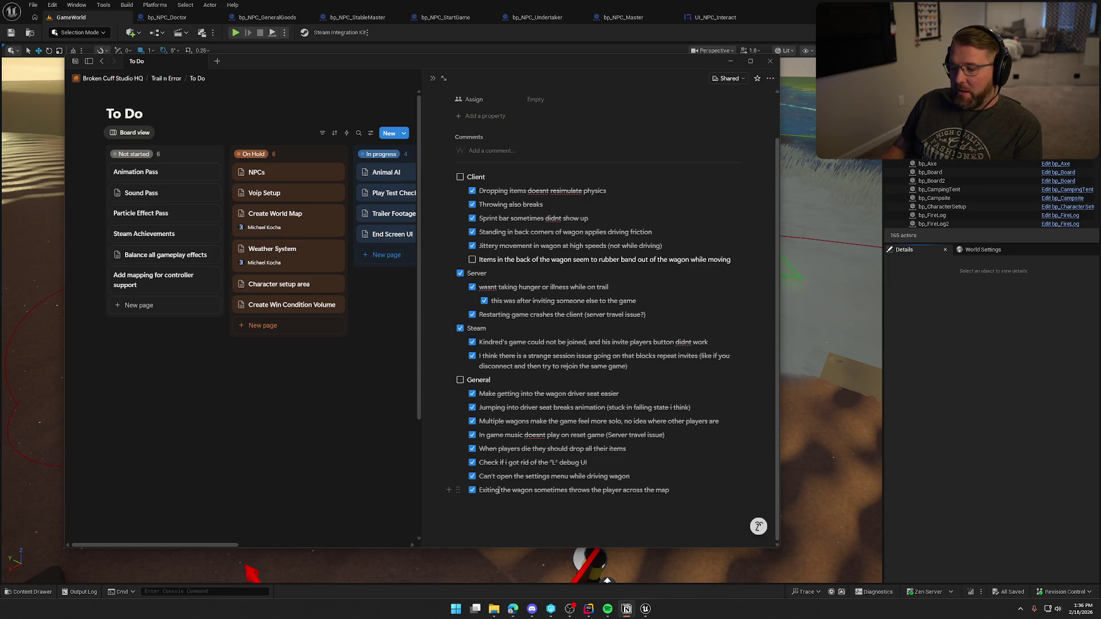
click(460, 380)
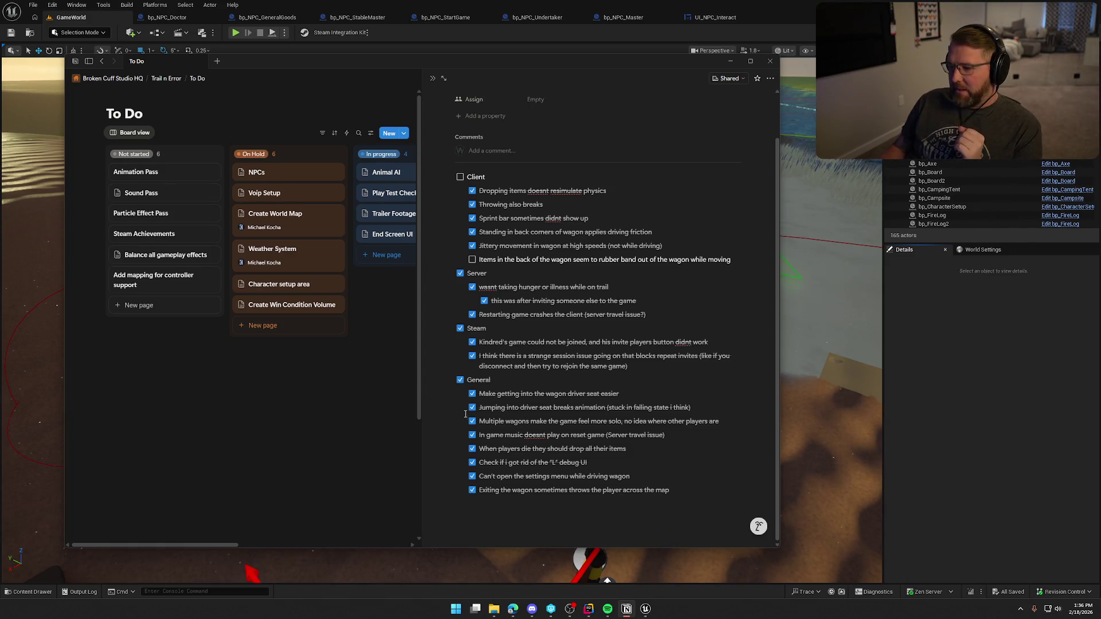
click(460, 177)
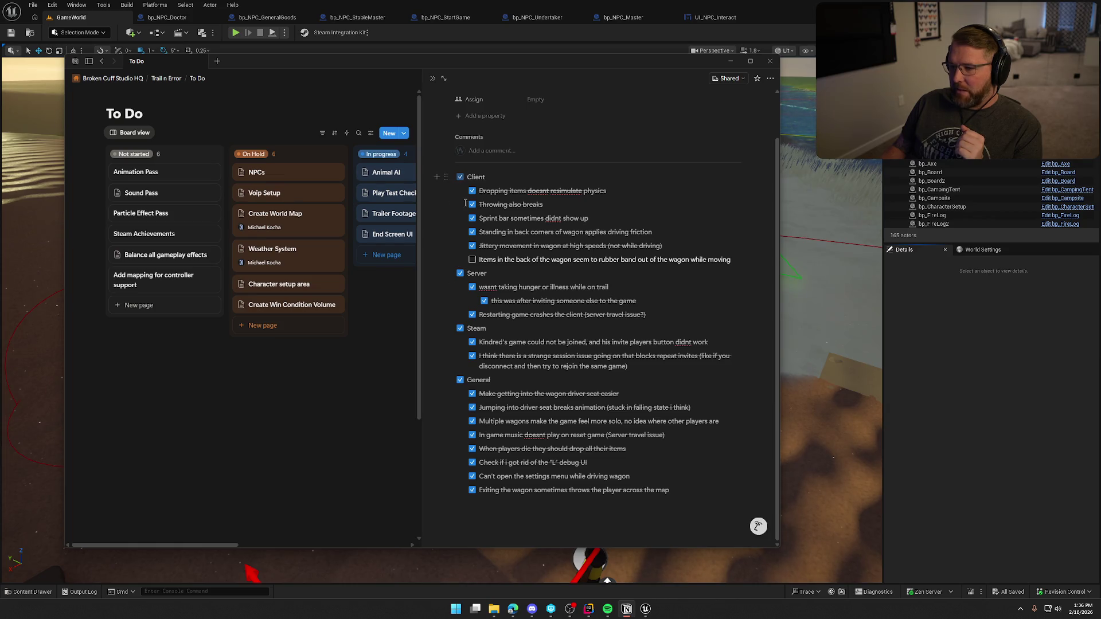
click(471, 259)
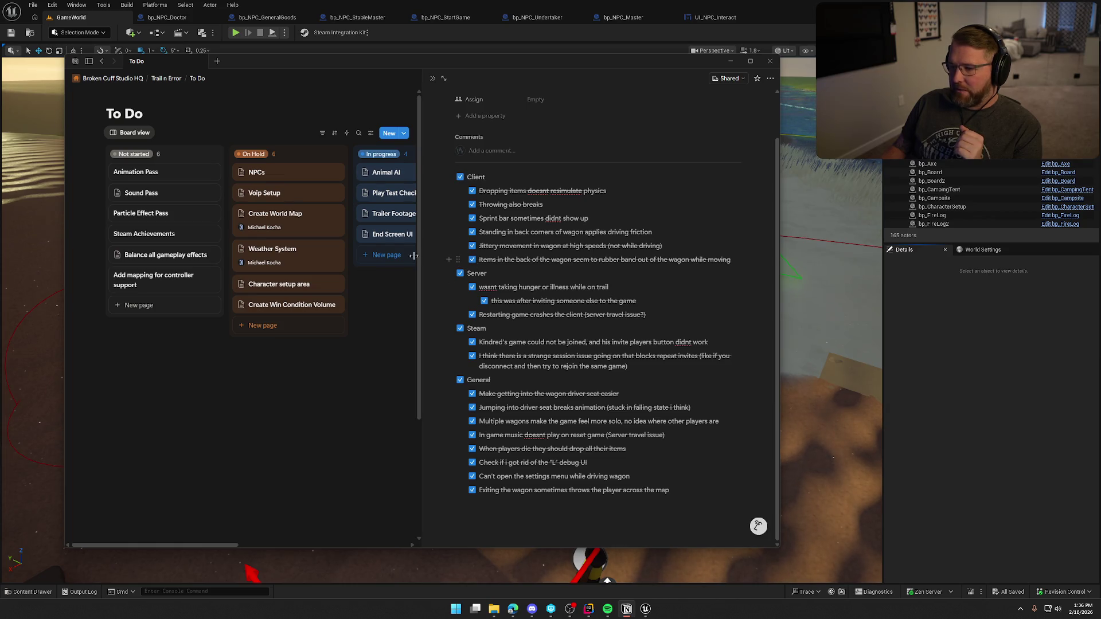
click(346, 429)
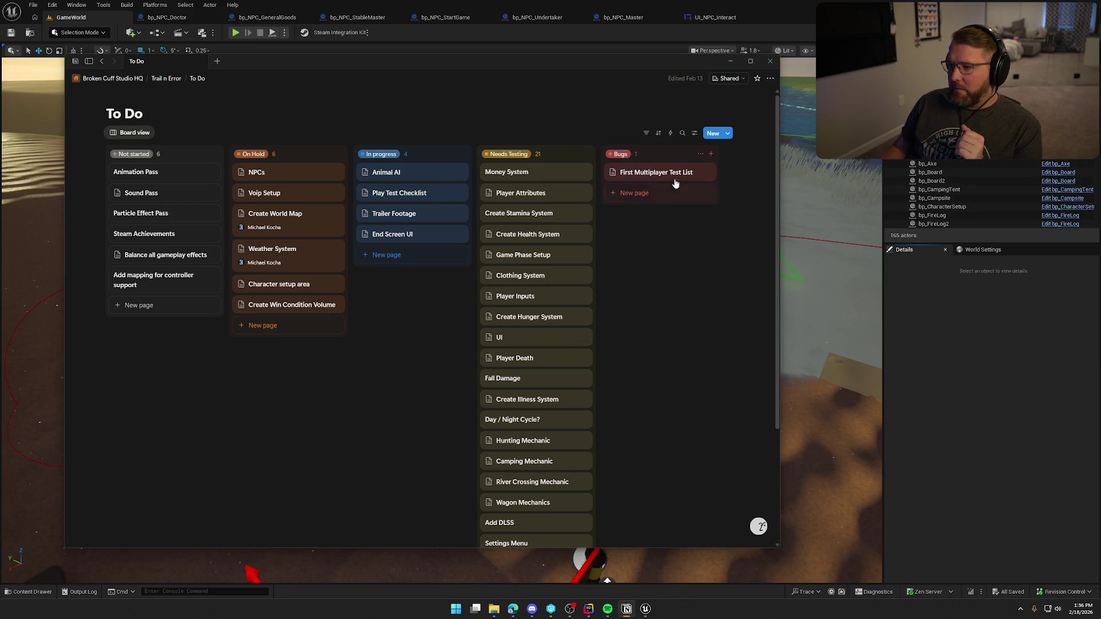
Change the First Multiplayer Test List's status so it leaves the Bugs column.
click(706, 172)
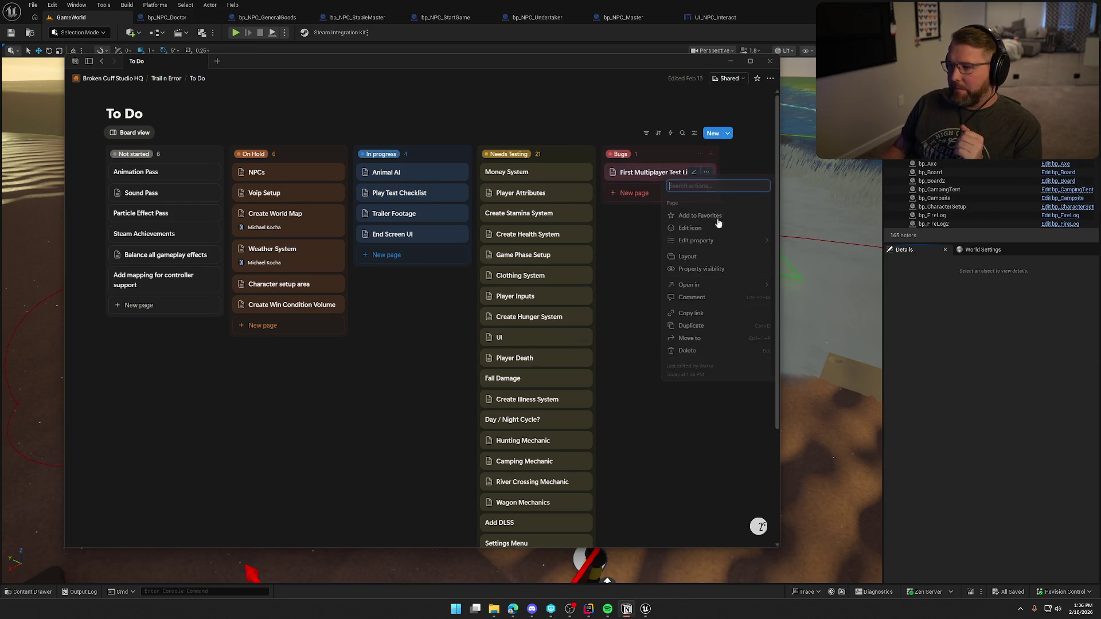
click(713, 341)
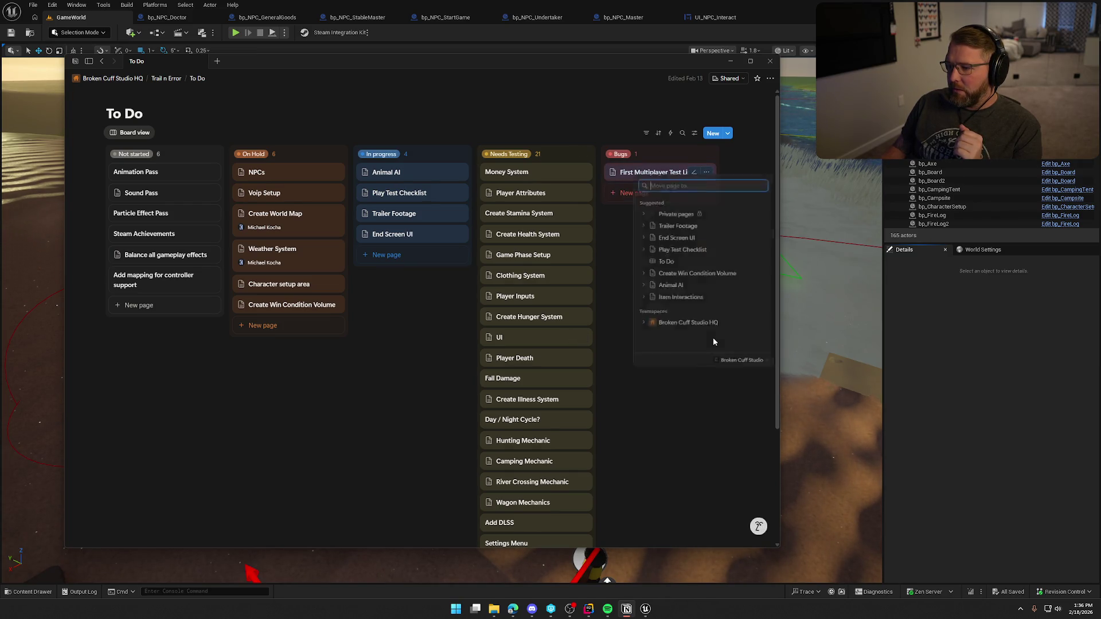
click(678, 436)
click(653, 172)
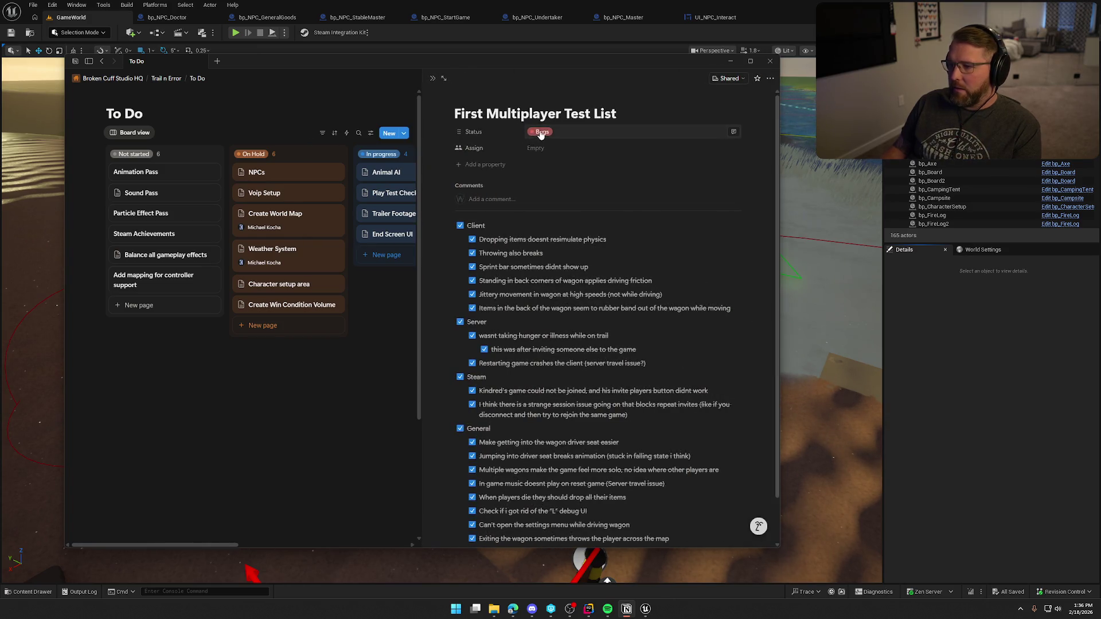
click(540, 134)
click(549, 264)
key(Escape)
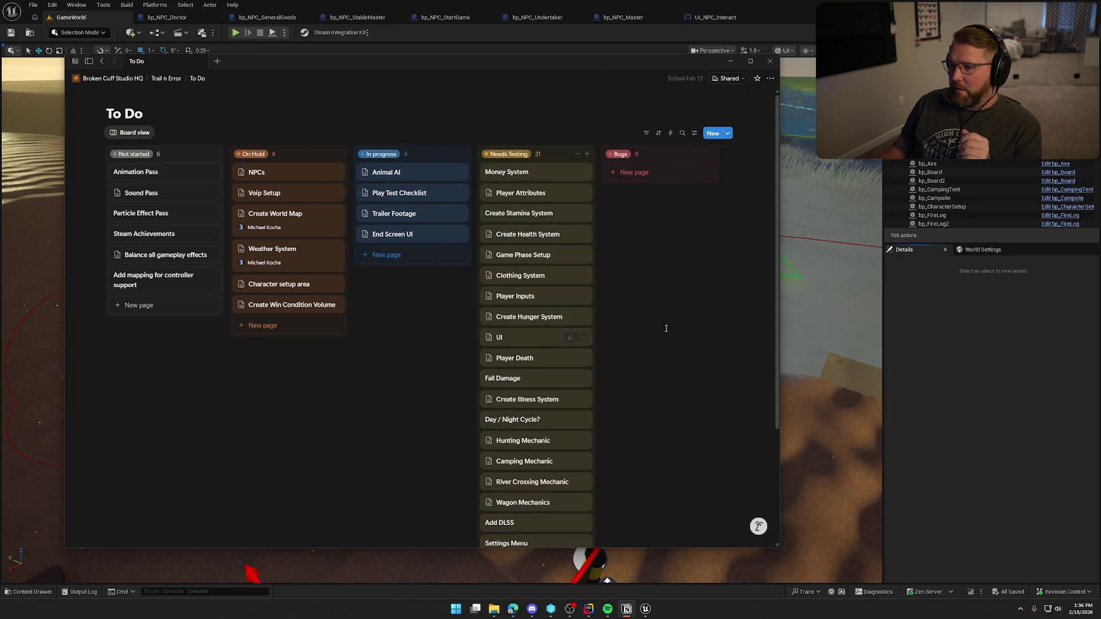
Preview the Character setup area task, then close it to show the full board.
scroll(401, 408, down, 4)
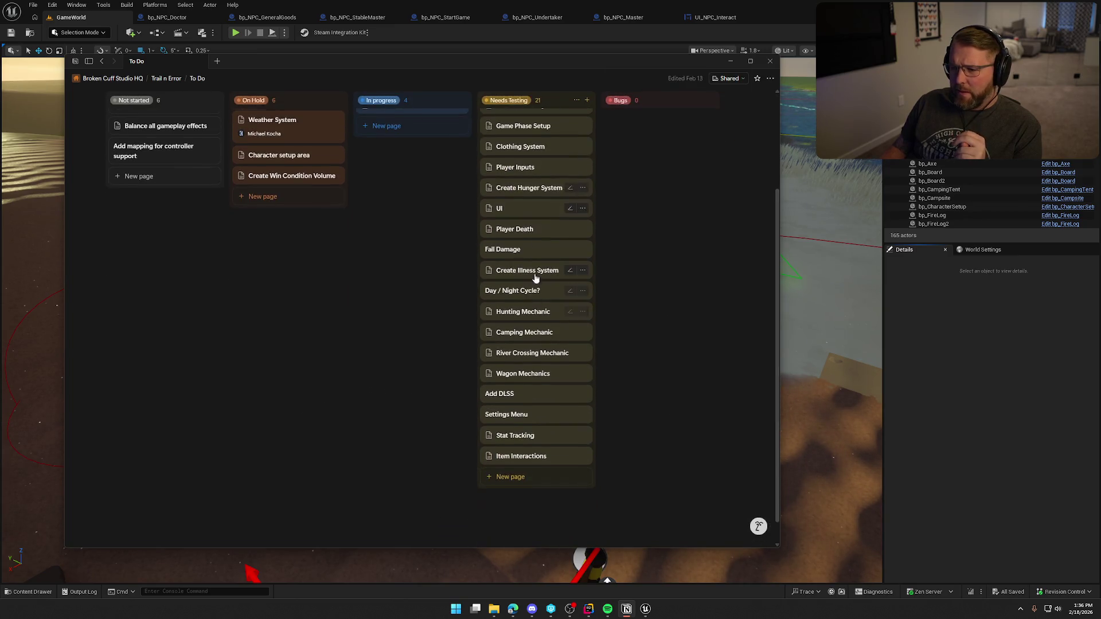
scroll(516, 401, up, 4)
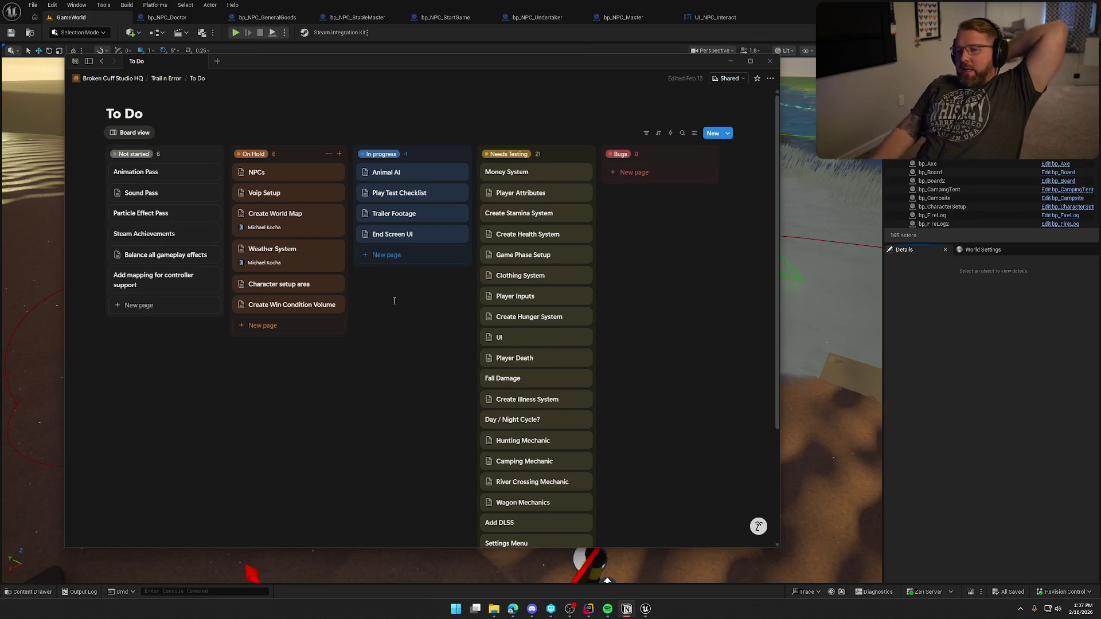
click(270, 285)
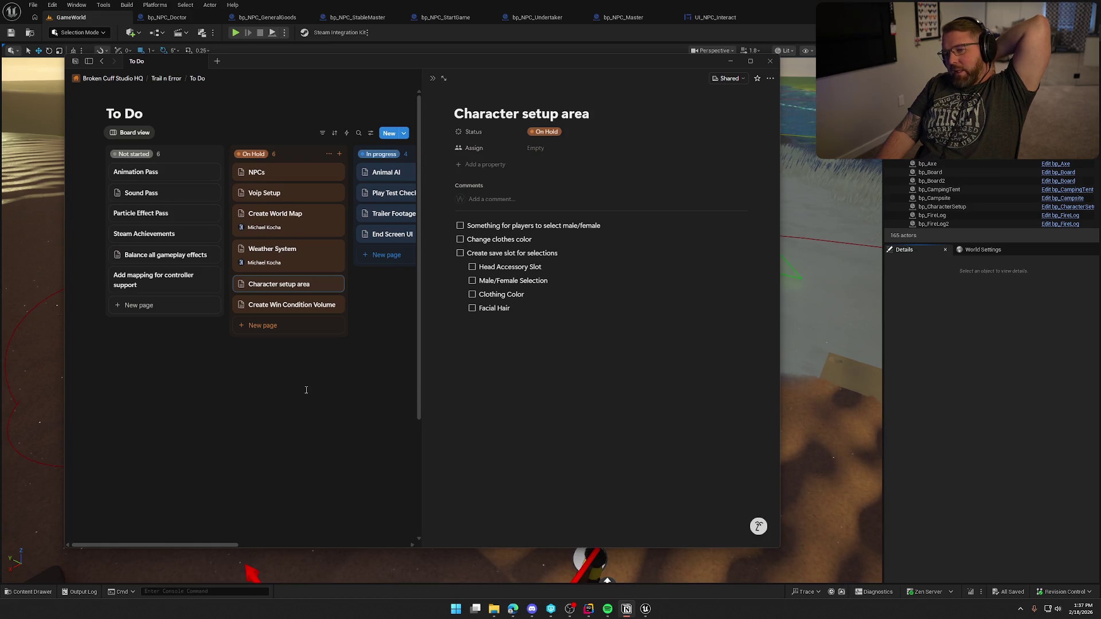
click(368, 361)
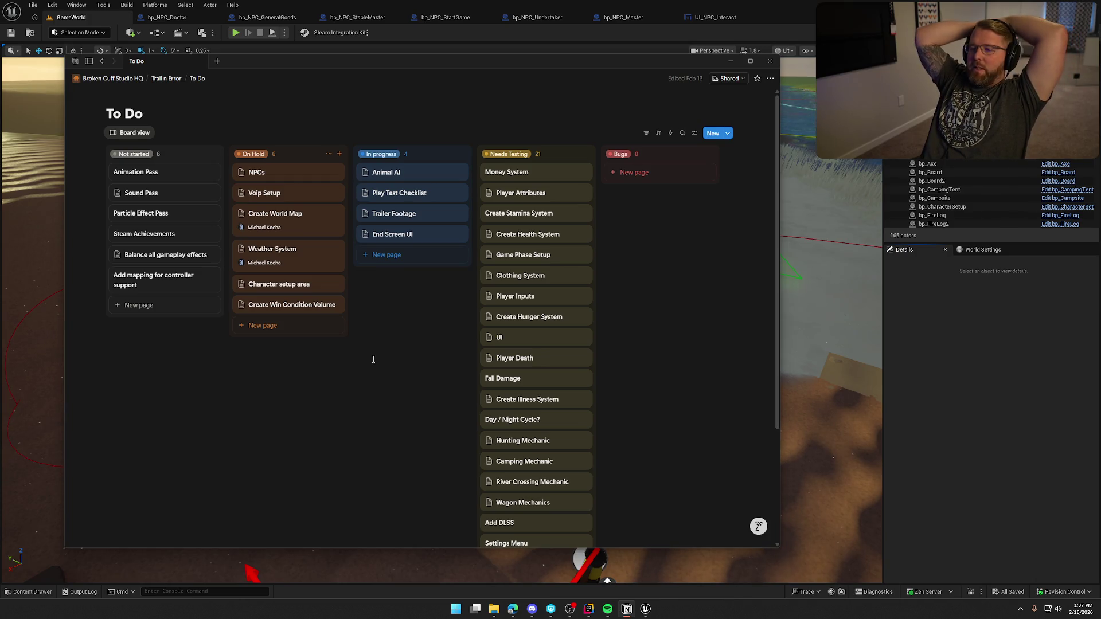
Switch to Unreal Engine and close the six NPC blueprint and widget editor tabs.
click(990, 369)
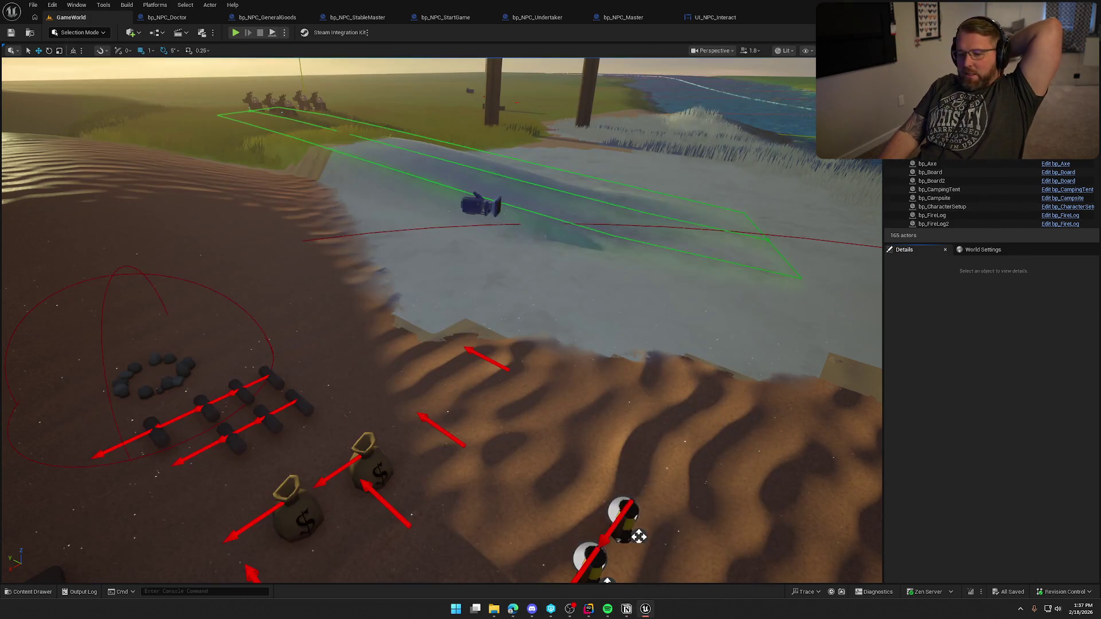
middle_click(169, 17)
middle_click(169, 17)
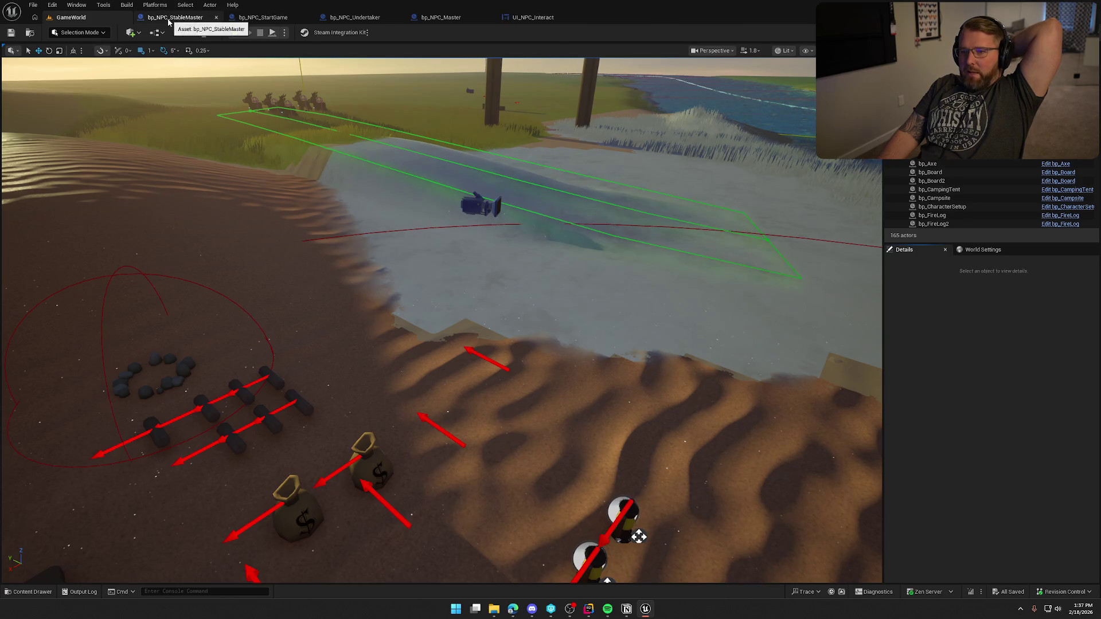
middle_click(168, 17)
middle_click(168, 17)
middle_click(169, 17)
middle_click(168, 17)
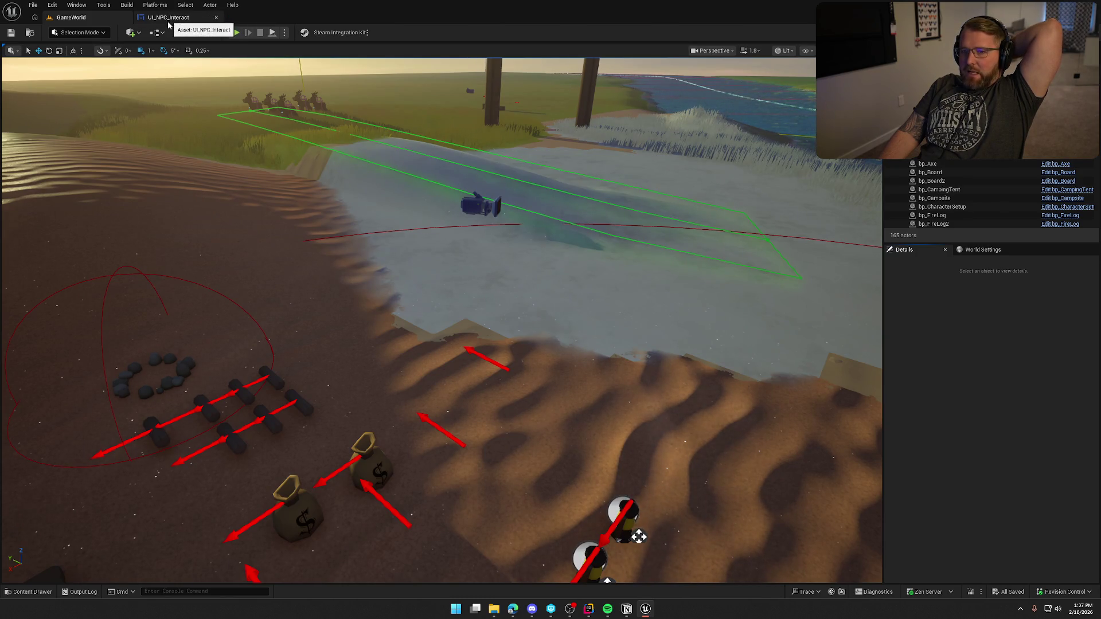
middle_click(168, 17)
Browse Art > ClothingAccessories > NewAccessories in the content browser and open SM_Hat_Explorer.
click(29, 592)
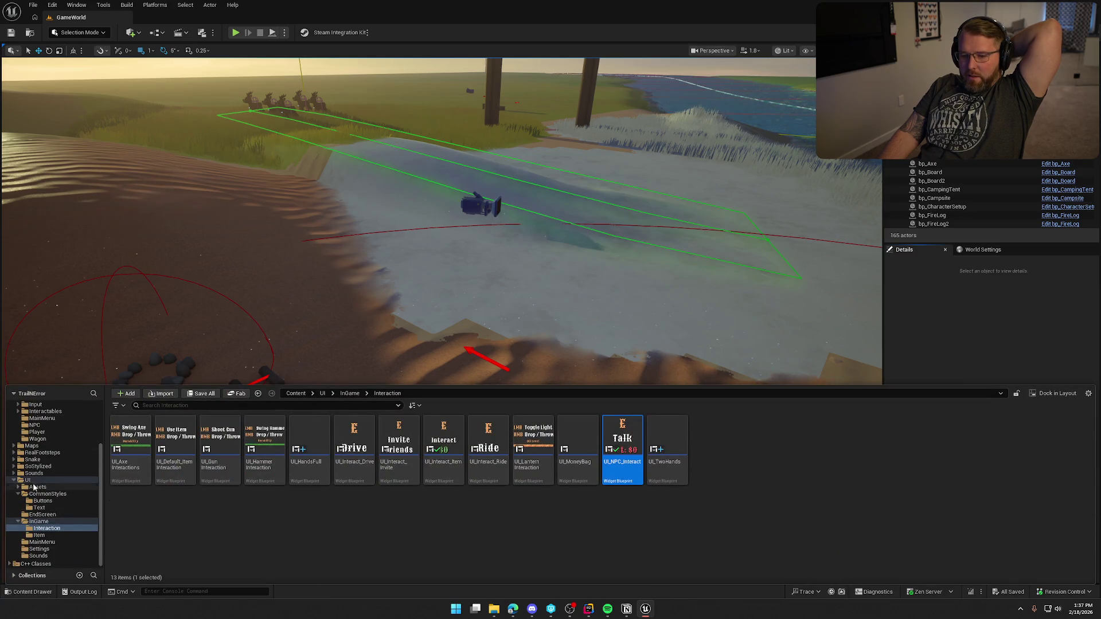
click(14, 426)
click(29, 413)
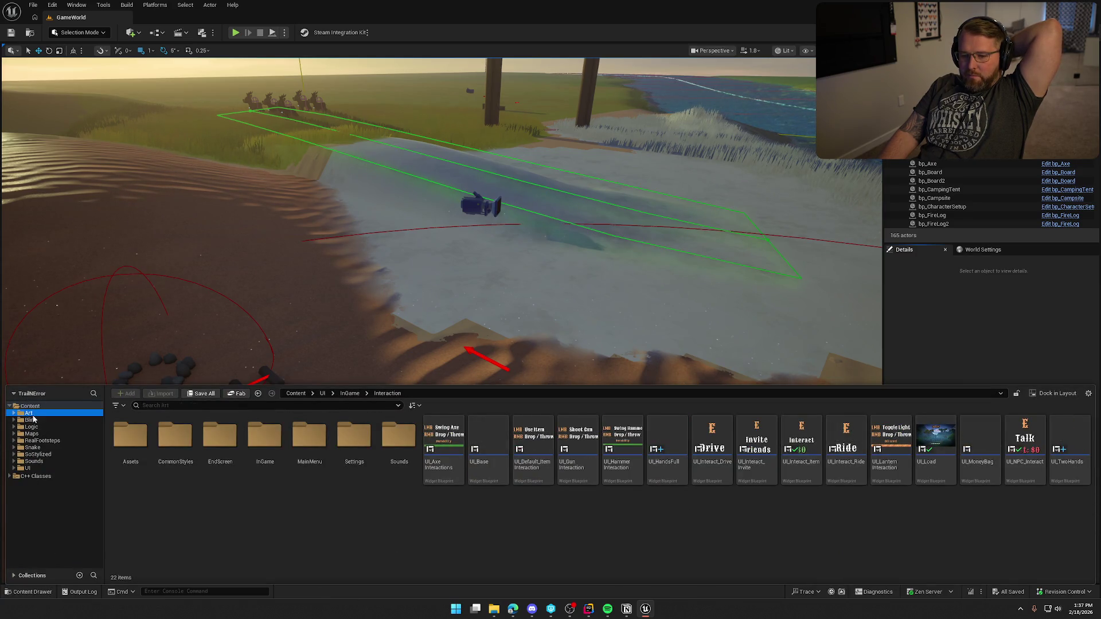
double_click(219, 437)
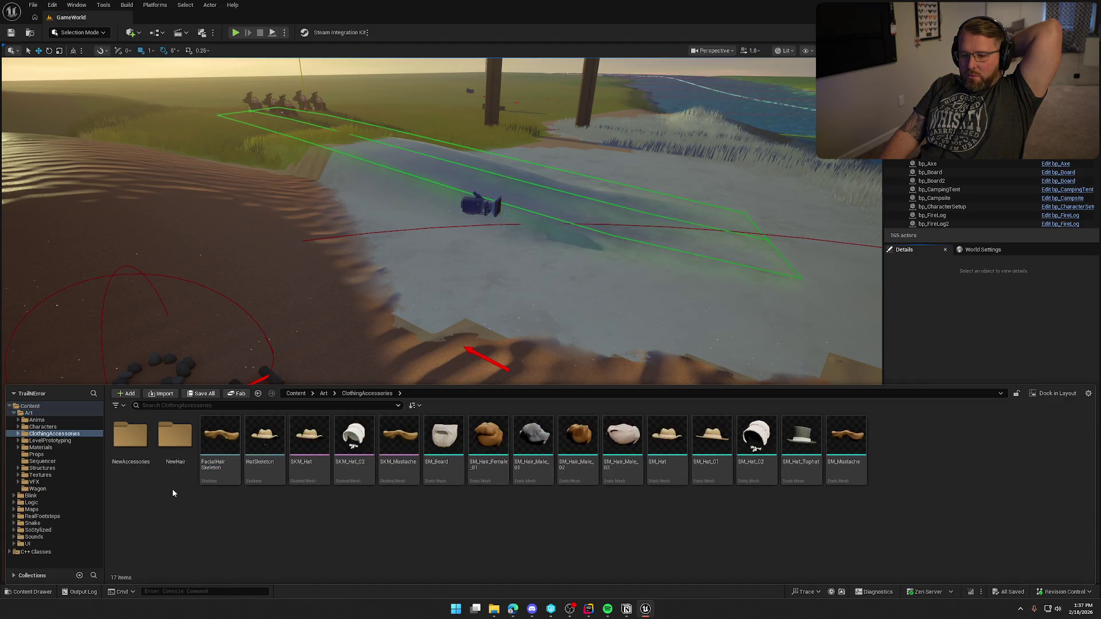
double_click(129, 438)
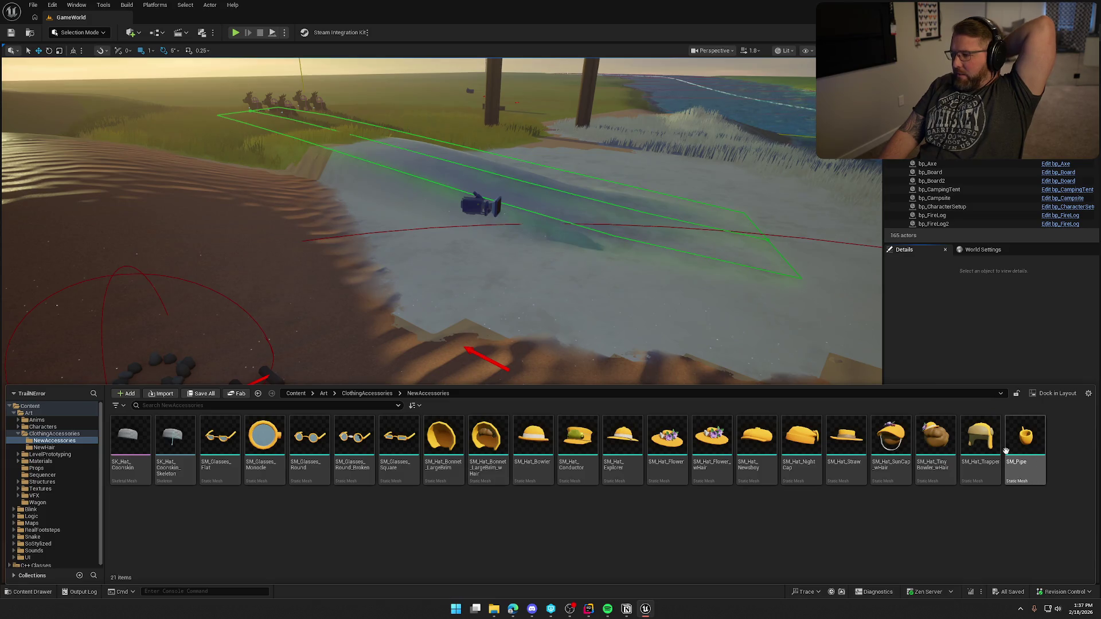
mouse_move(624, 438)
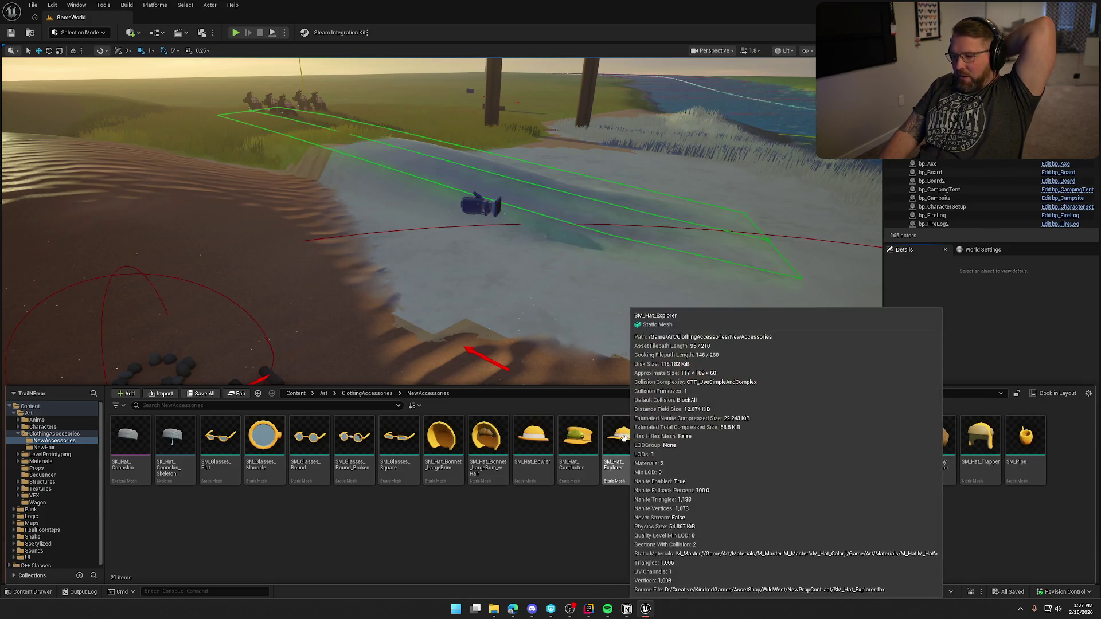
mouse_move(624, 438)
mouse_down()
mouse_move(701, 497)
mouse_move(639, 536)
mouse_up()
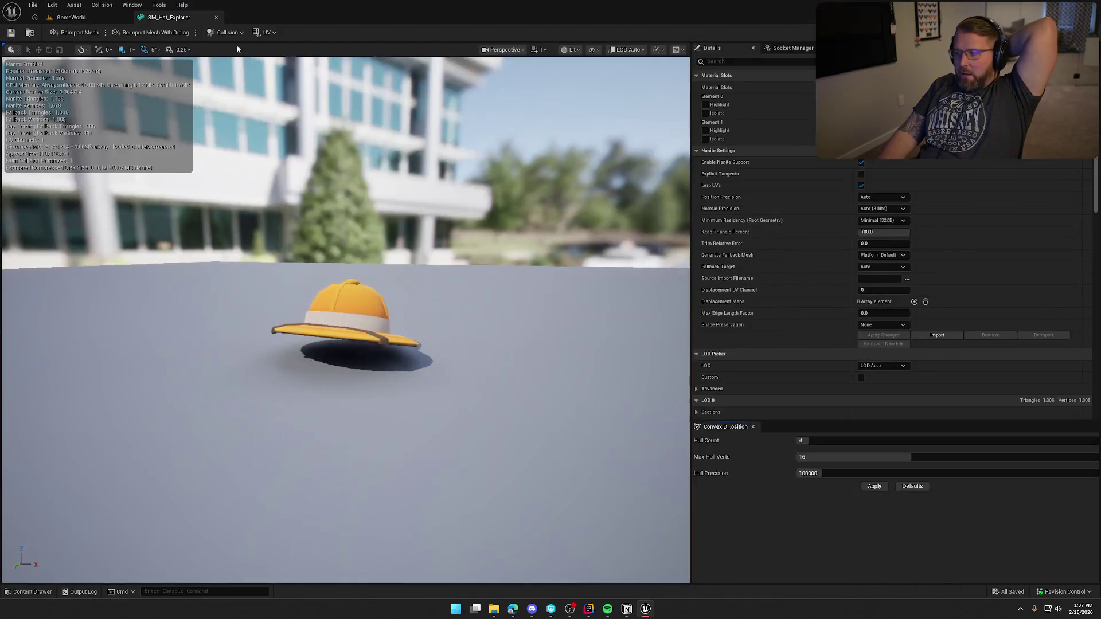
Inspect the M_Hat material's orange Color parameter node and preview the material on a cube.
mouse_move(437, 369)
mouse_down()
mouse_move(435, 344)
mouse_move(436, 396)
mouse_move(481, 401)
mouse_move(462, 369)
mouse_up()
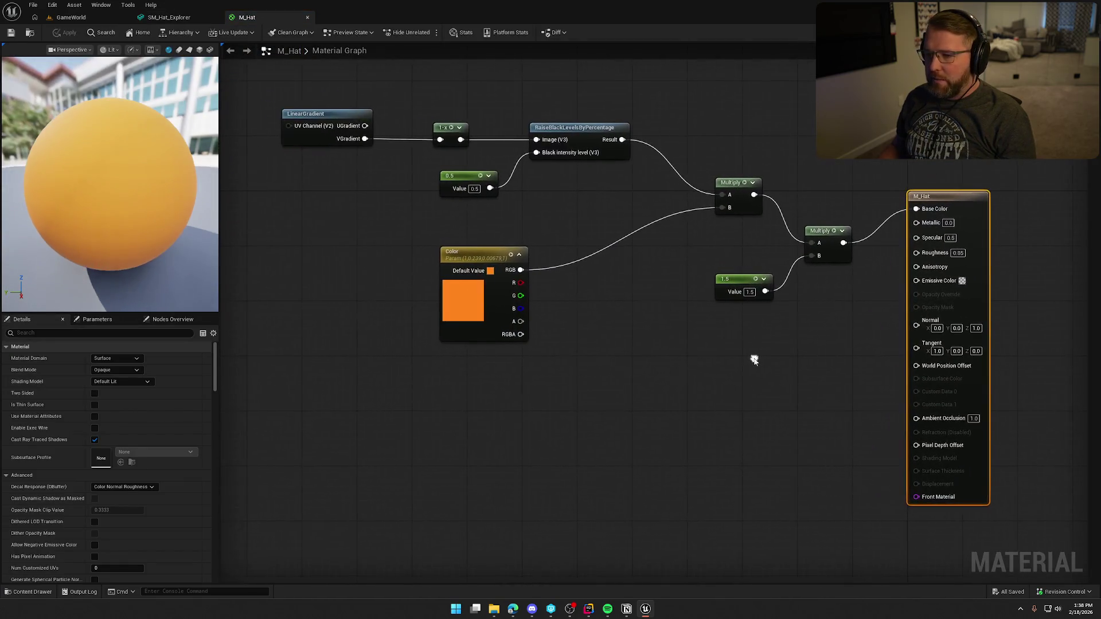
click(485, 257)
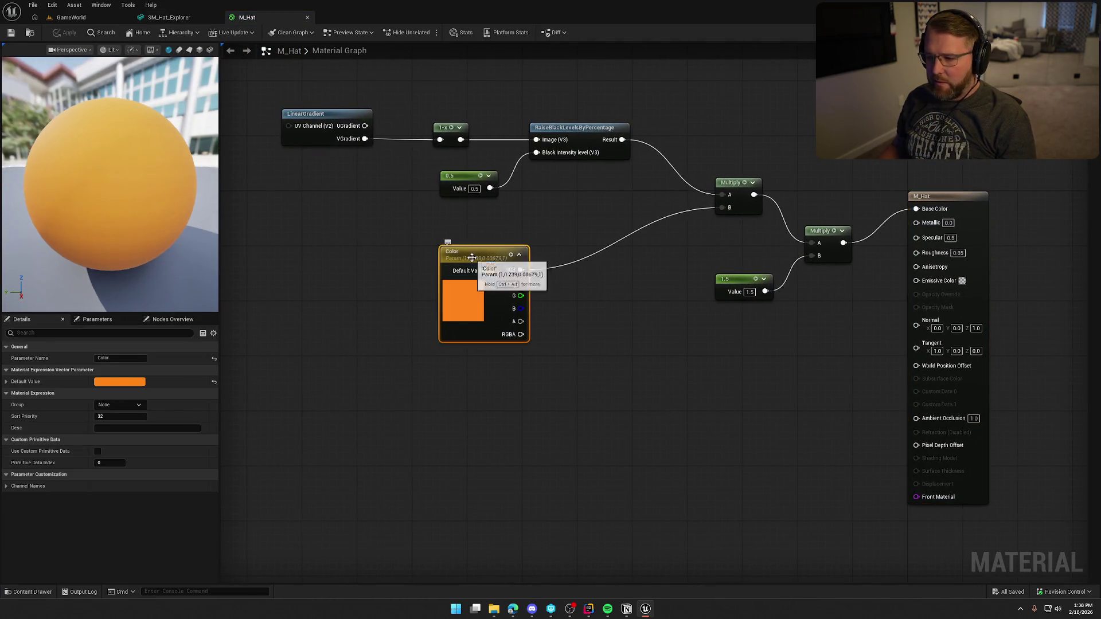
right_click(472, 256)
click(425, 235)
click(464, 287)
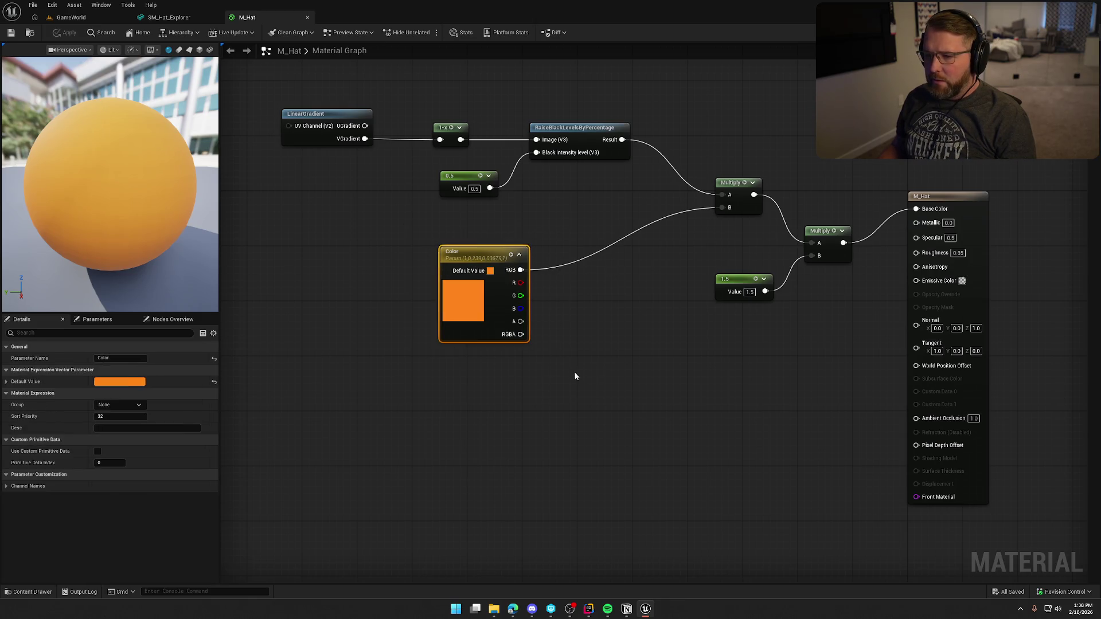
click(612, 378)
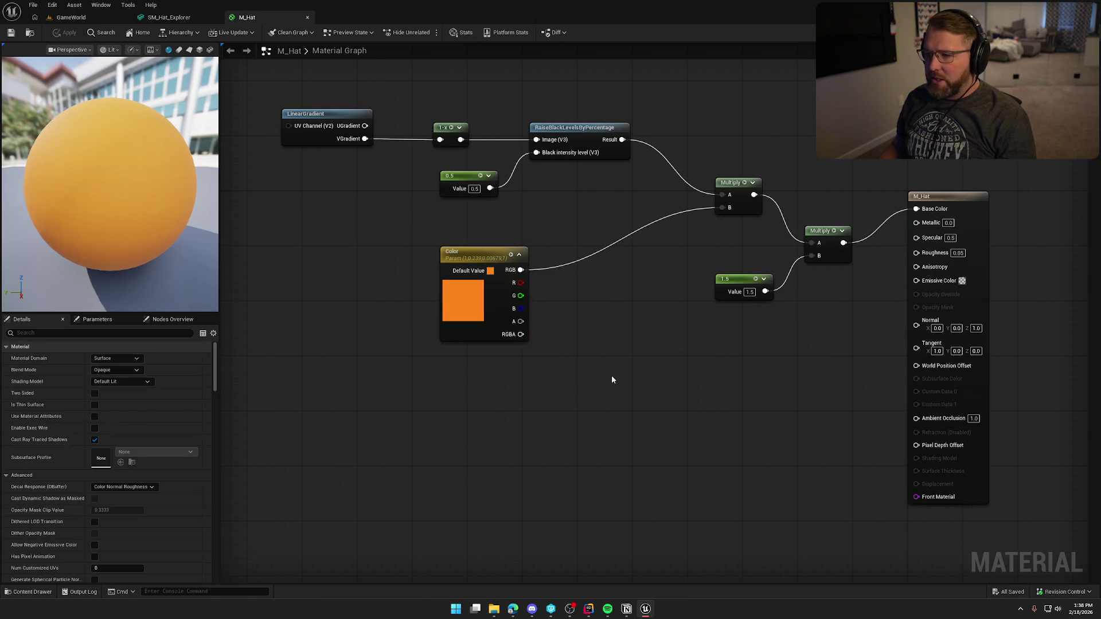
click(200, 49)
mouse_move(98, 160)
mouse_down()
mouse_move(189, 172)
mouse_move(277, 246)
mouse_up()
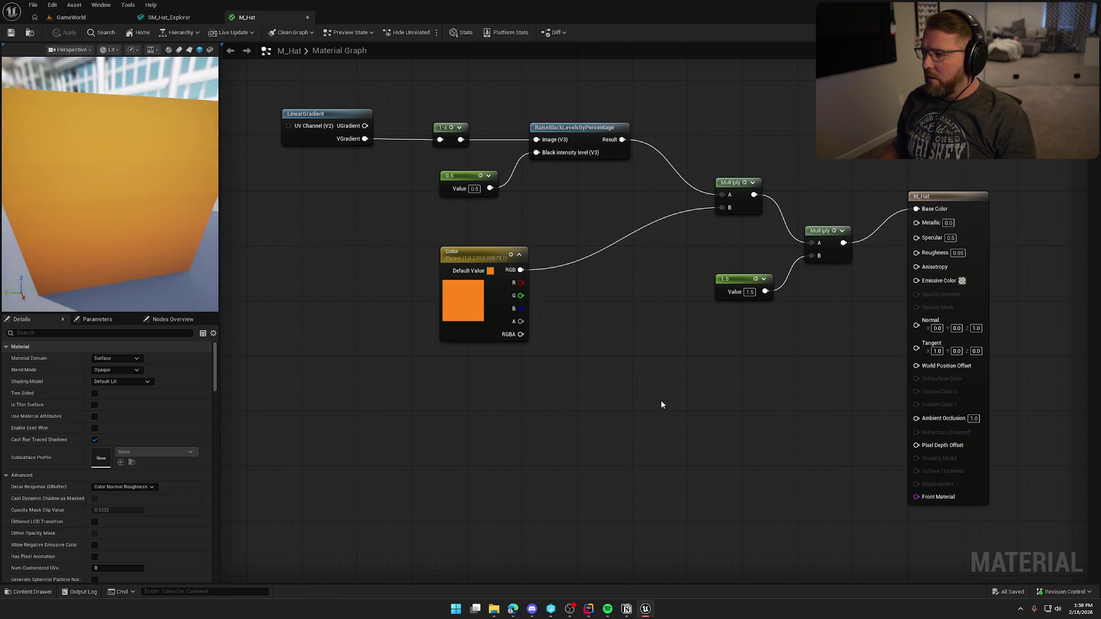
click(506, 321)
click(344, 189)
Revisit the SM_Hat_Explorer mesh, close its editor, and bring up the NewAccessories content browser.
click(170, 18)
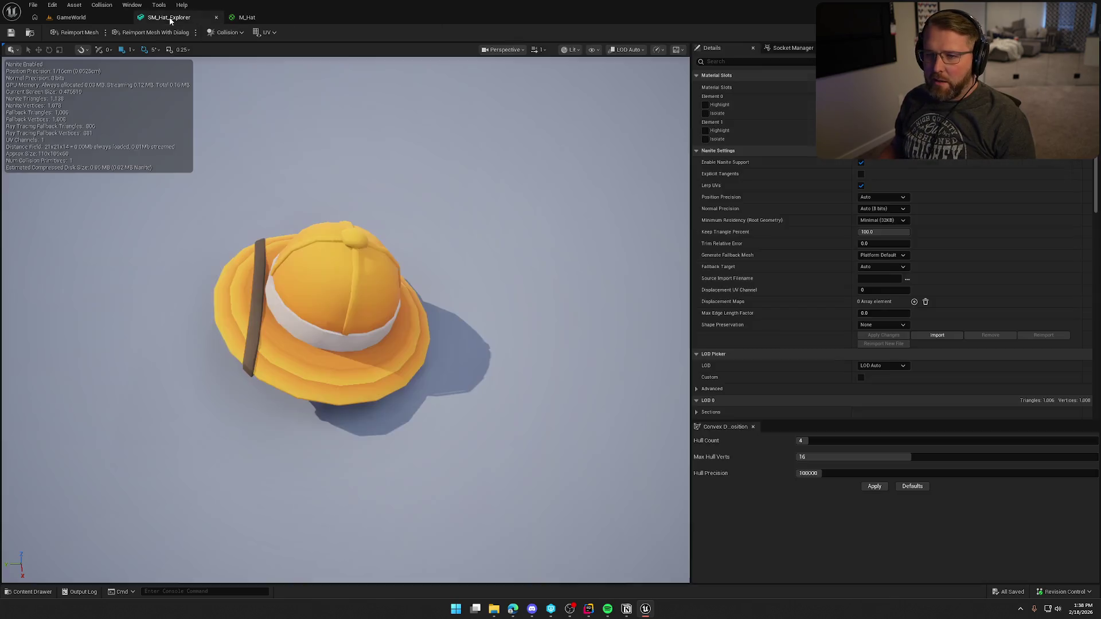
drag(423, 333, 373, 319)
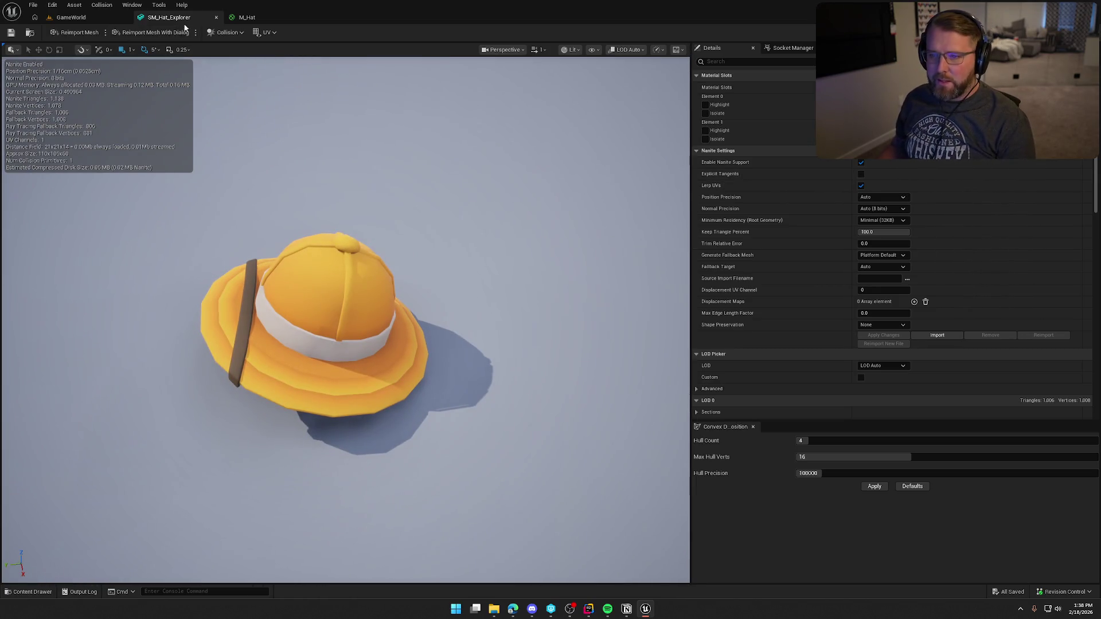
click(243, 17)
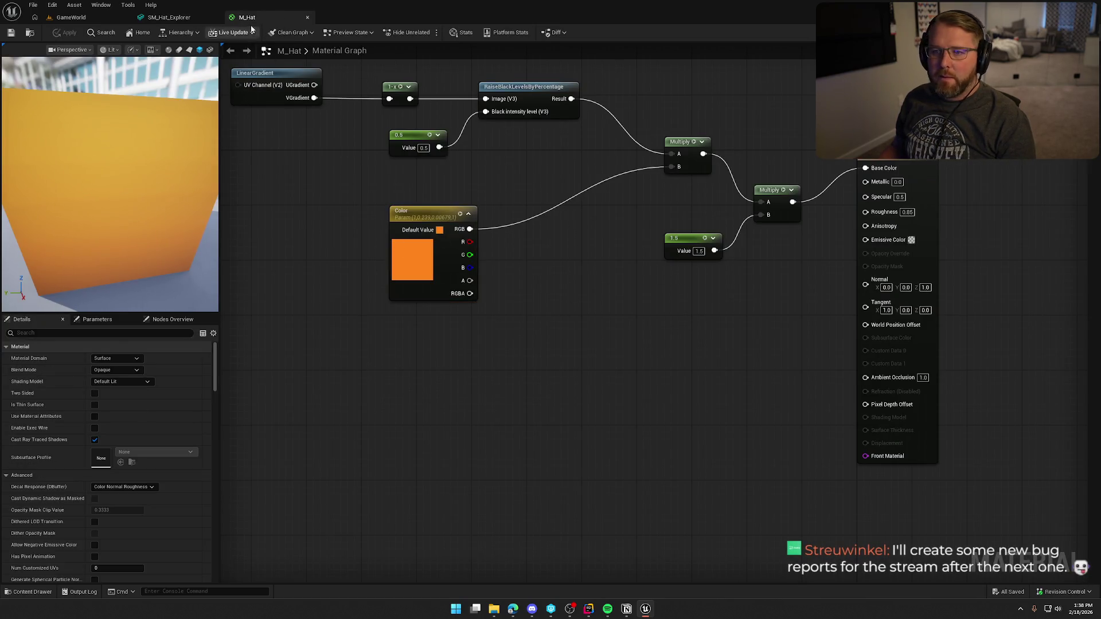
click(198, 18)
click(216, 18)
key(ctrl+space)
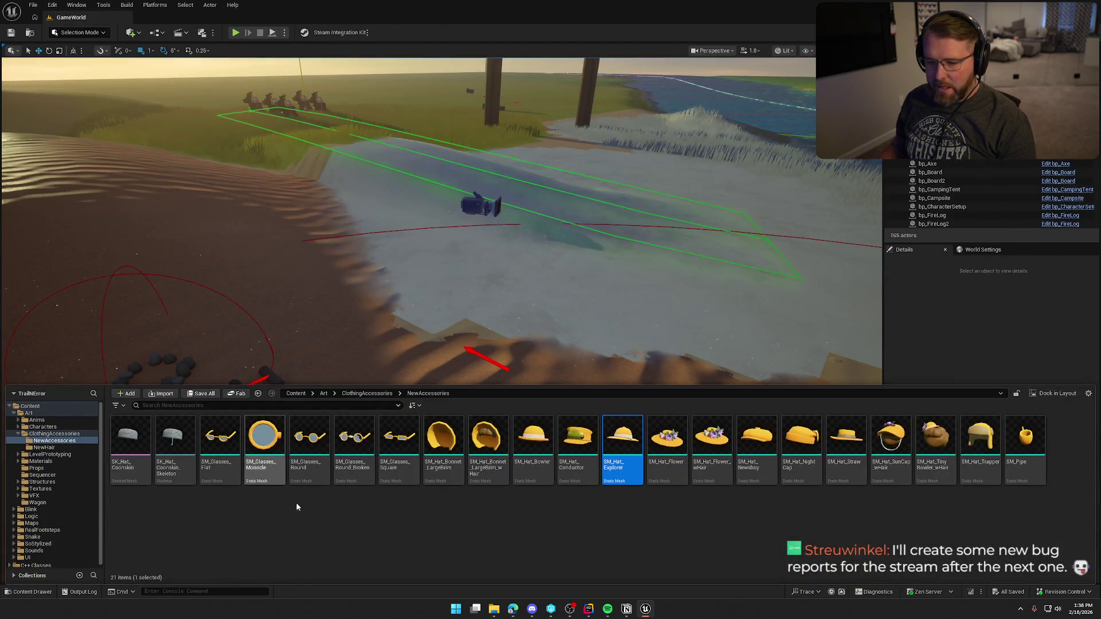
Open SK_Hat_Coonskin in the skeletal mesh editor, frame it, then return to the GameWorld level.
click(140, 444)
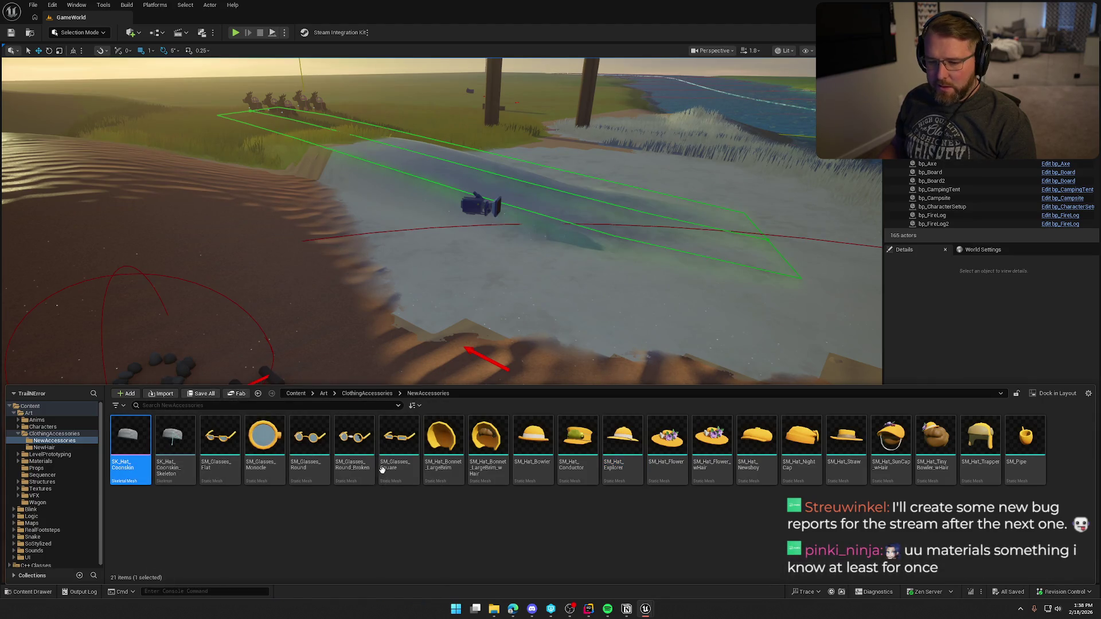
key(Return)
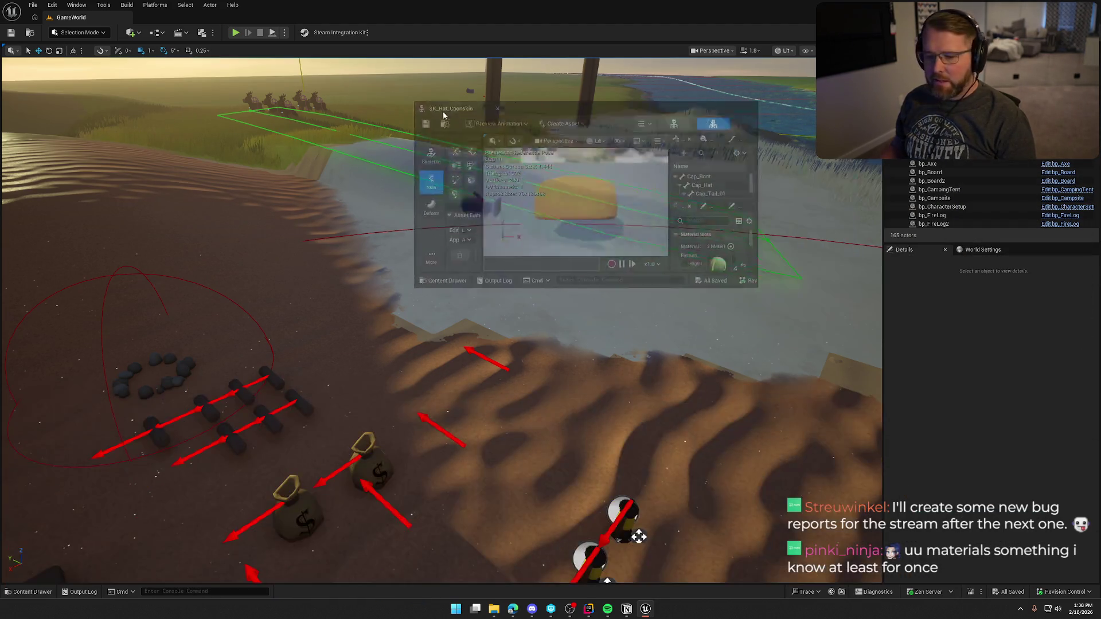
key(f)
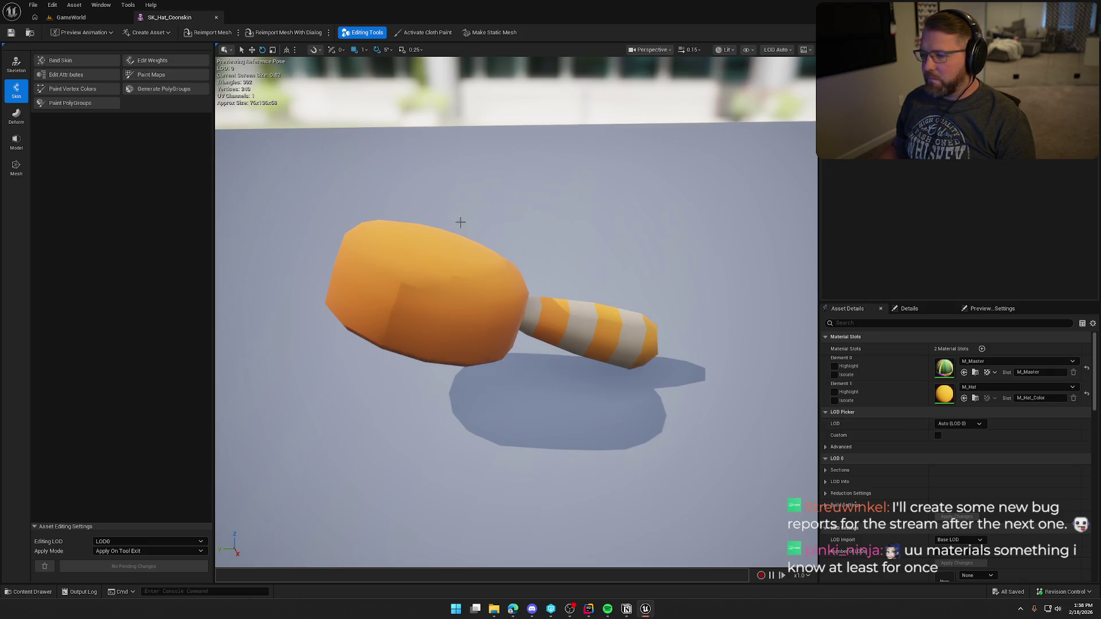
click(71, 17)
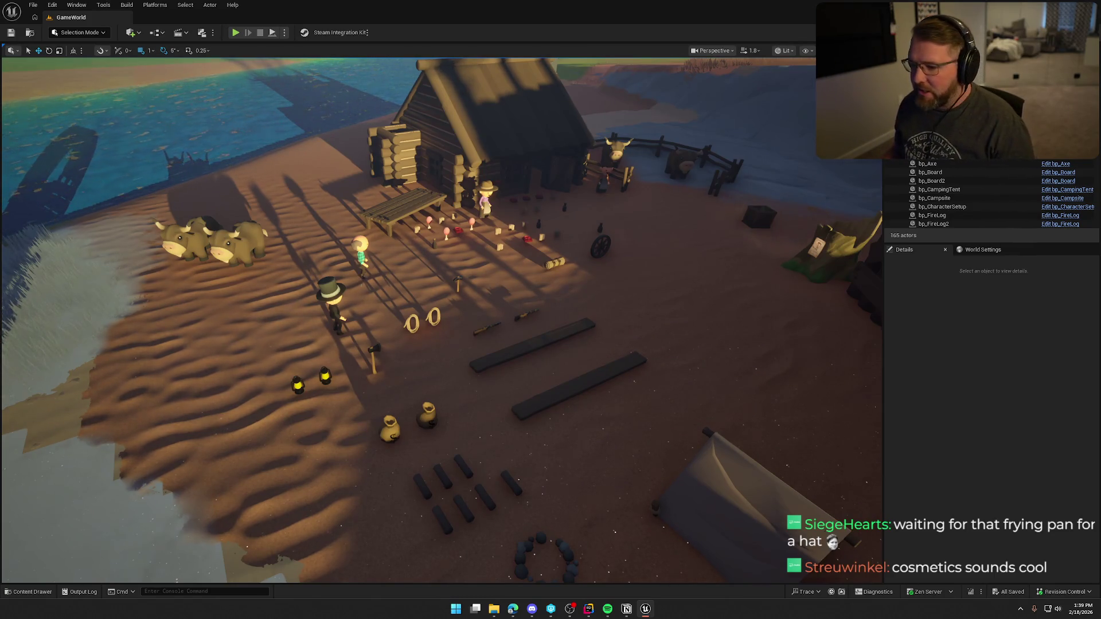
Open SM_Hat_Trapper from the Content Drawer and orbit in close around the orange trapper hat.
key(ctrl+space)
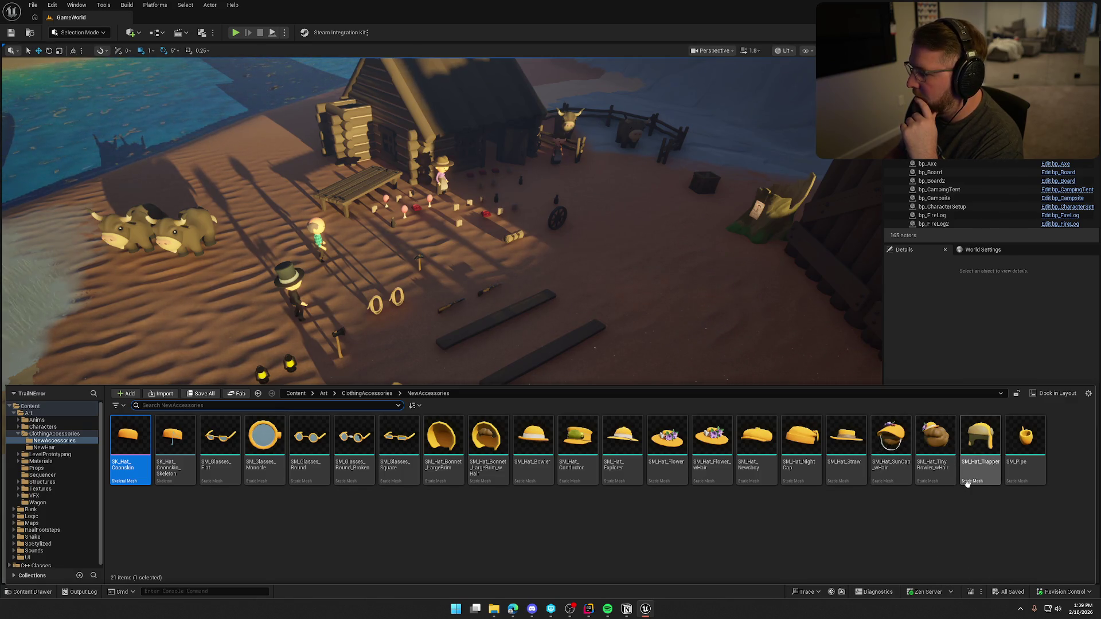
click(996, 448)
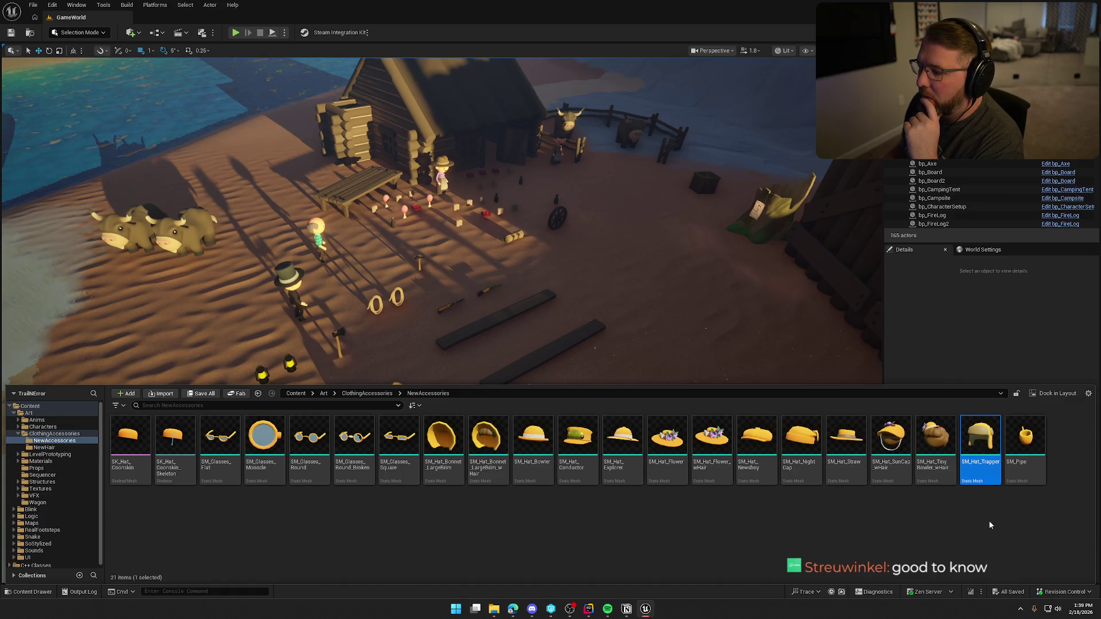
double_click(985, 454)
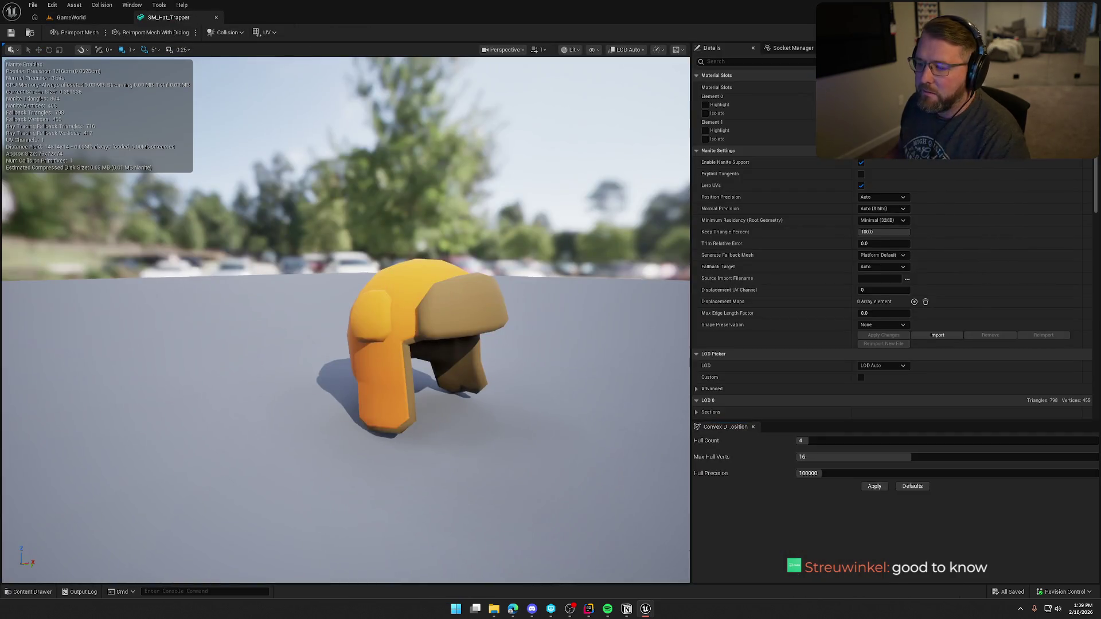
mouse_move(344, 287)
mouse_down()
mouse_move(401, 287)
mouse_move(373, 275)
mouse_up()
mouse_move(510, 377)
mouse_down()
mouse_move(482, 373)
mouse_move(510, 377)
mouse_up()
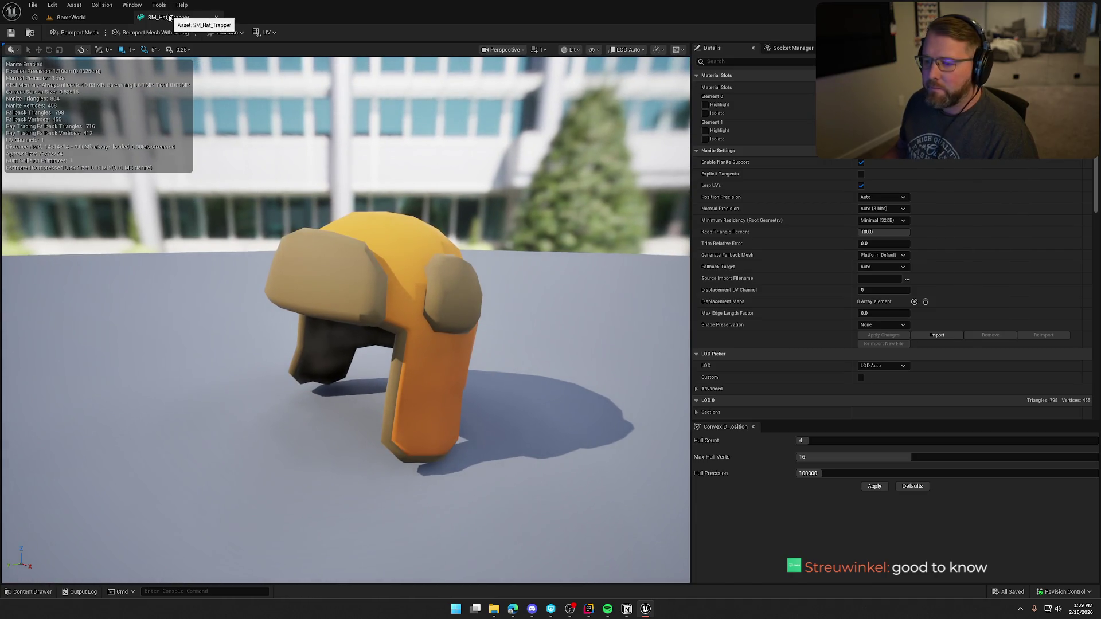
Close the SM_Hat_Trapper tab and nudge the GameWorld camp view.
click(216, 17)
drag(503, 345, 503, 345)
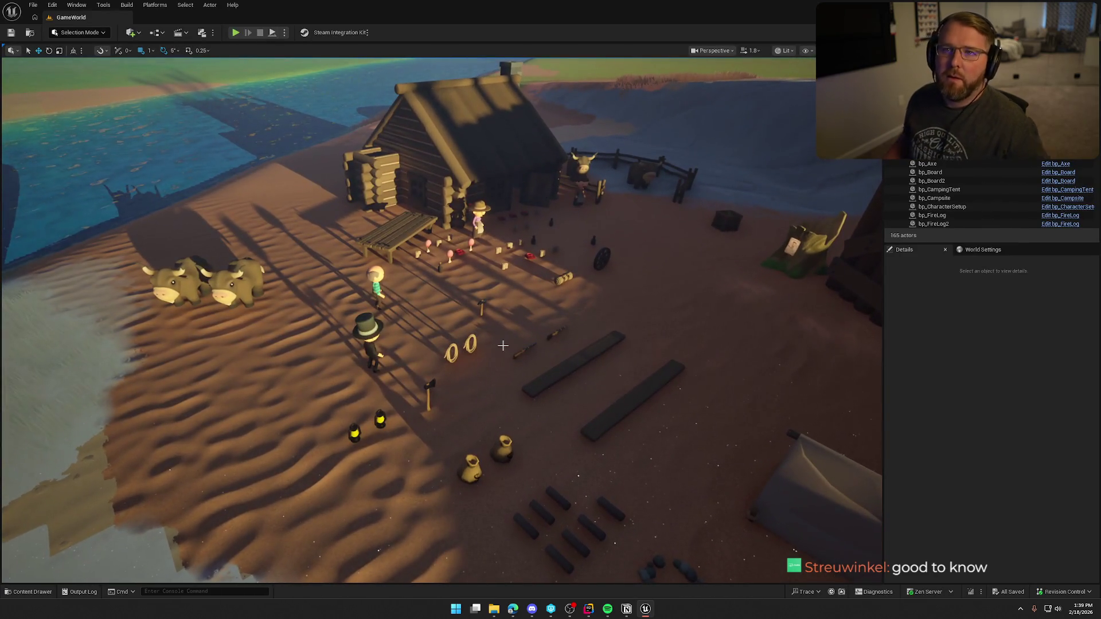